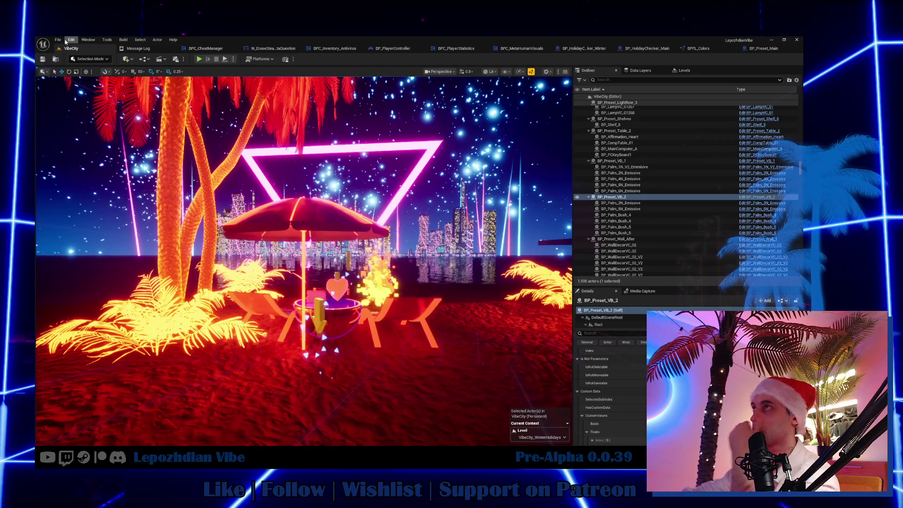
Step: Save all work in the level and switch to the Obsidian 0.0.39 task note
{"action": "left_click", "coordinate": [58, 40]}
{"action": "left_click", "coordinate": [82, 128]}
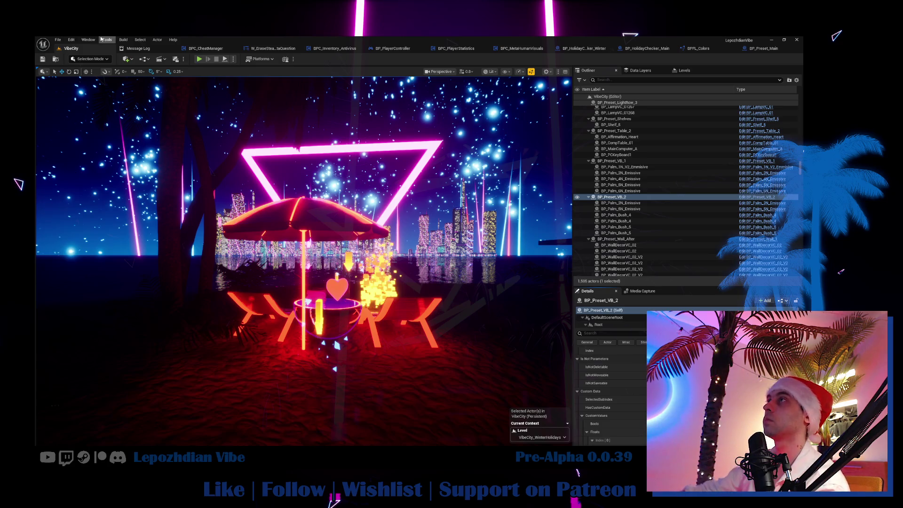
{"action": "left_click", "coordinate": [57, 40]}
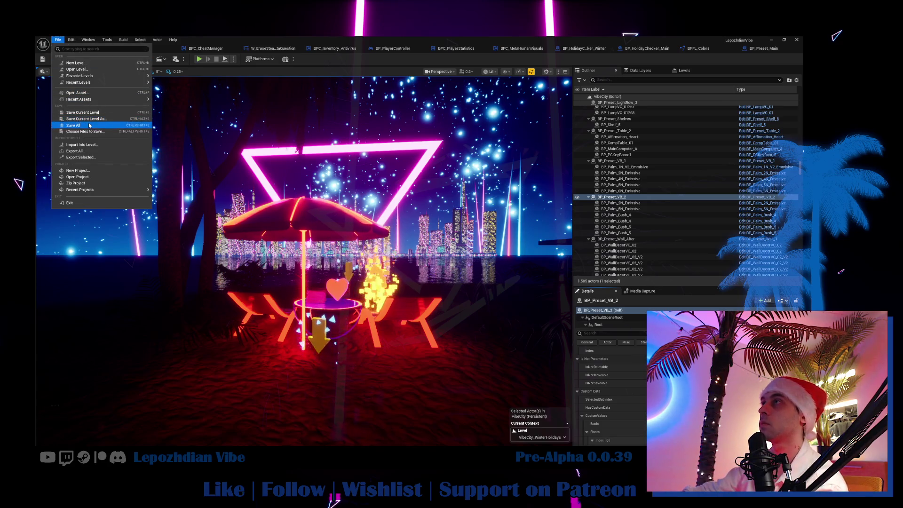
{"action": "key", "text": "Escape"}
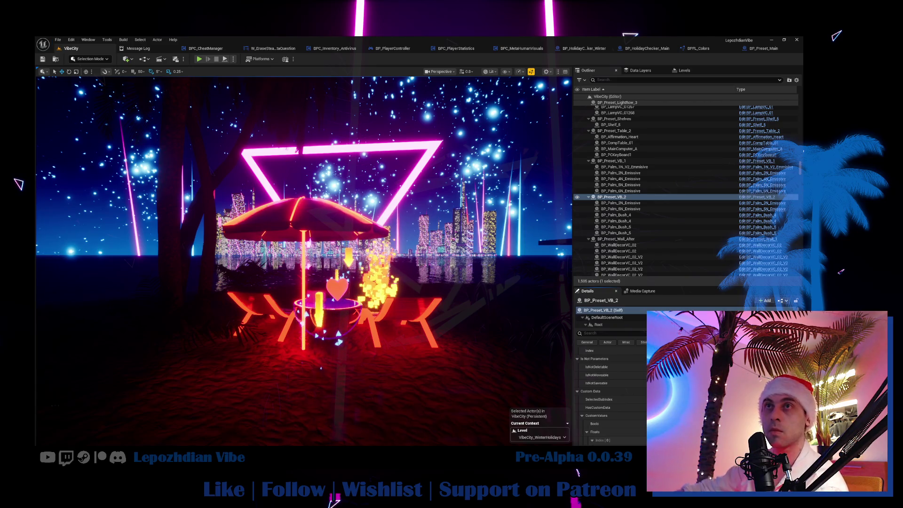
{"action": "key", "text": "alt+Tab"}
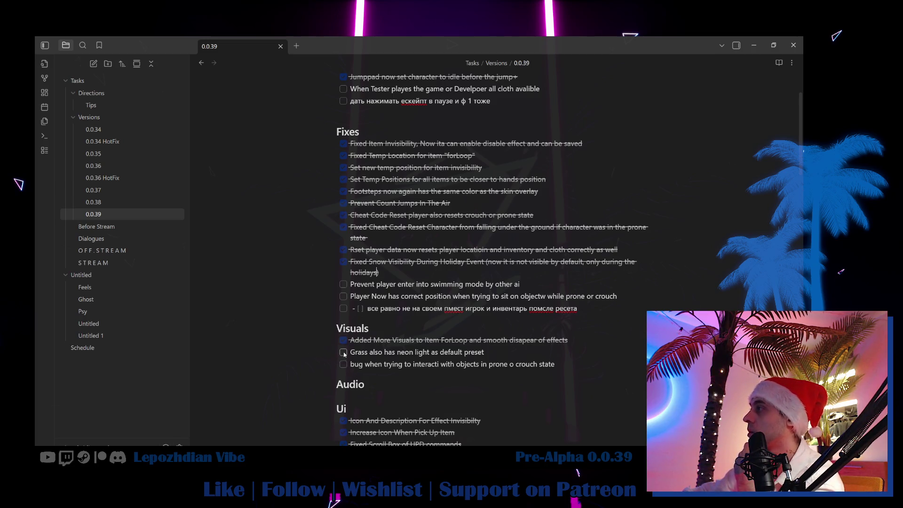
Step: Tick off the Grass neon-light task and delete the crouch-state bug line
{"action": "left_click", "coordinate": [344, 353]}
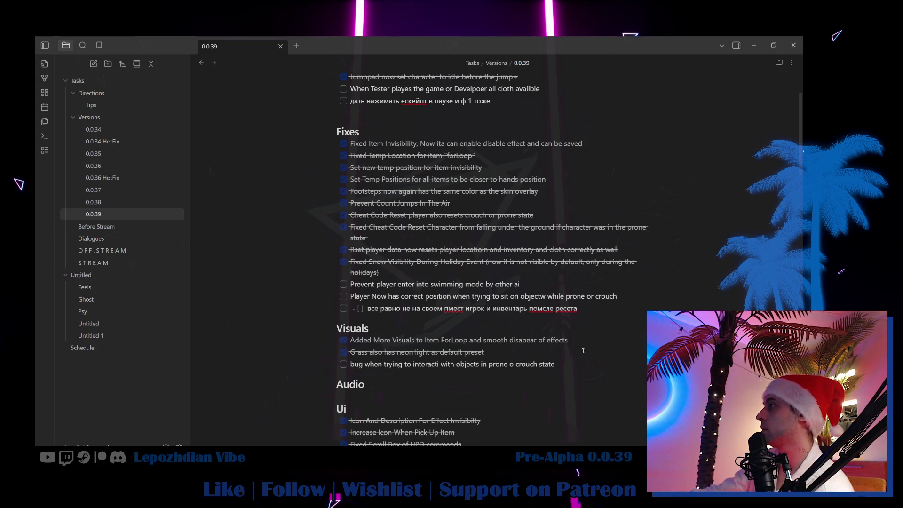
{"action": "left_click", "coordinate": [416, 364]}
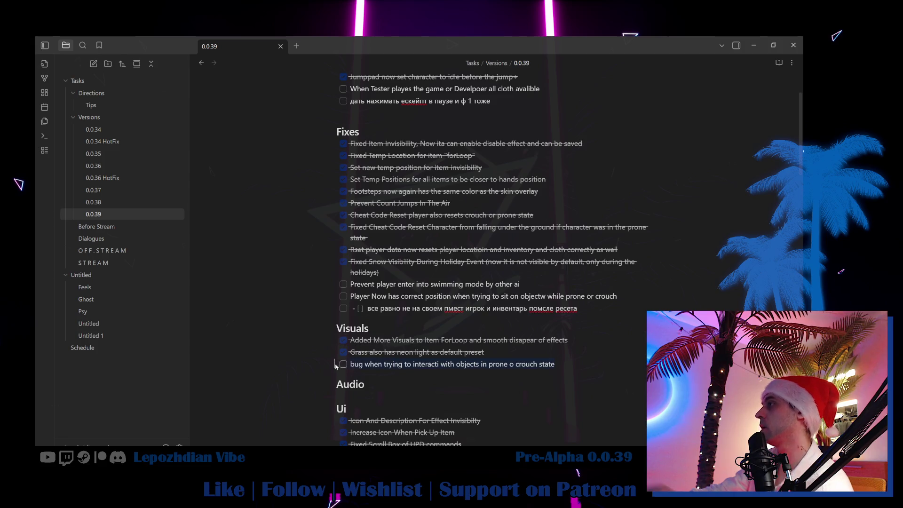
{"action": "left_click", "coordinate": [353, 365]}
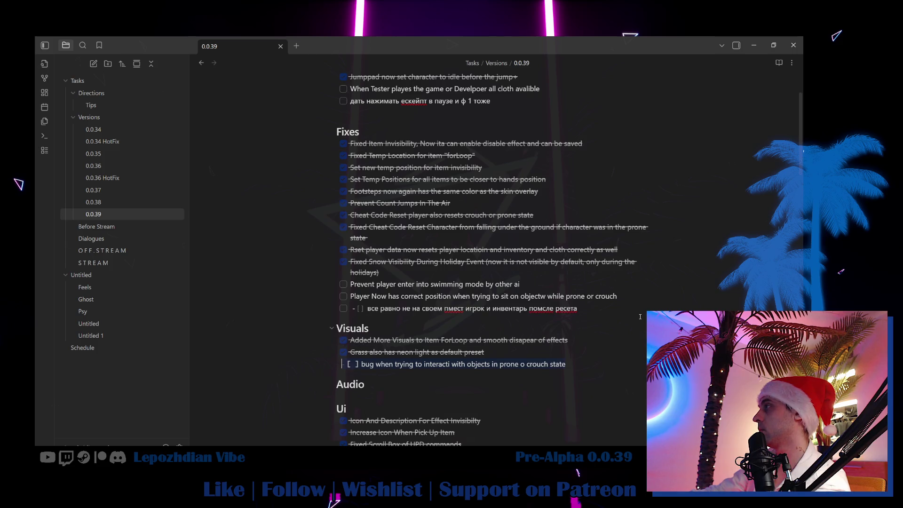
{"action": "key", "text": "shift+End"}
{"action": "key", "text": "Delete"}
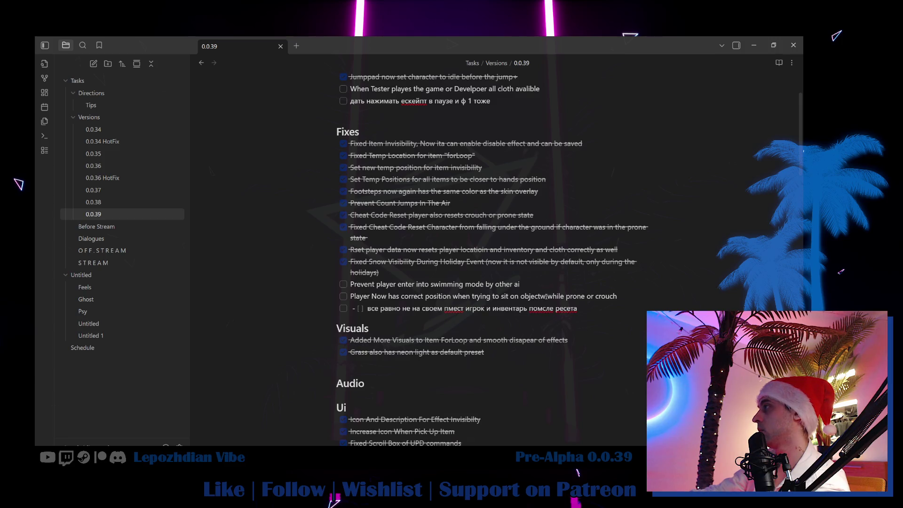
Step: Remove the Russian checklist line, fix the 'objectw' and 'Developoer' typos, and return to Unreal
{"action": "key", "text": "BackSpace"}
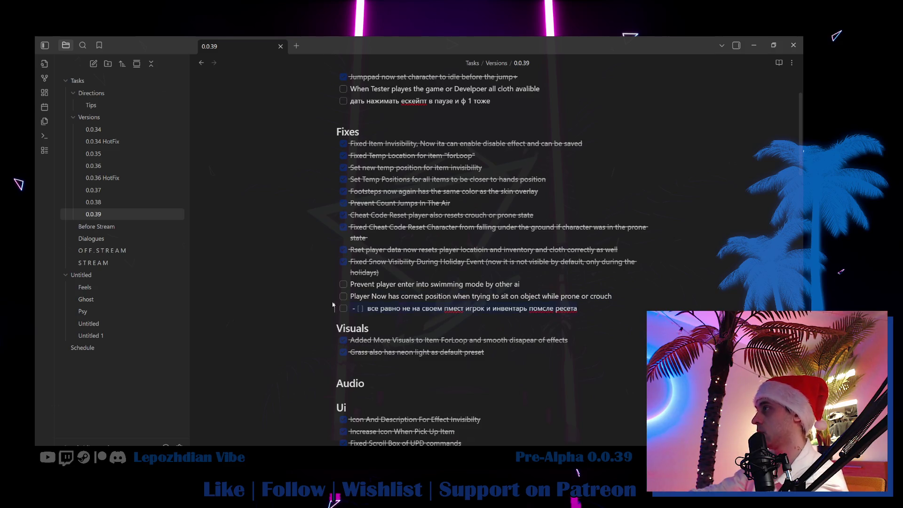
{"action": "key", "text": "ctrl+z"}
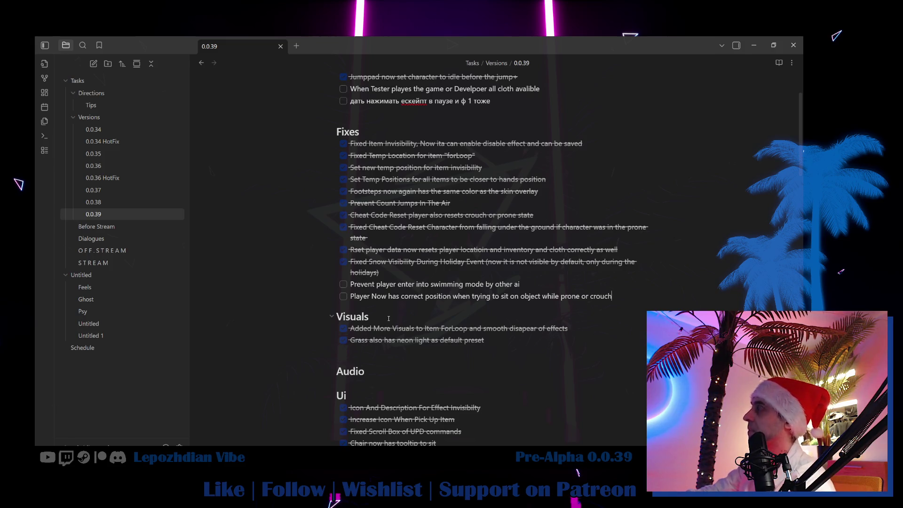
{"action": "scroll", "coordinate": [388, 319], "scroll_direction": "up", "scroll_amount": 3}
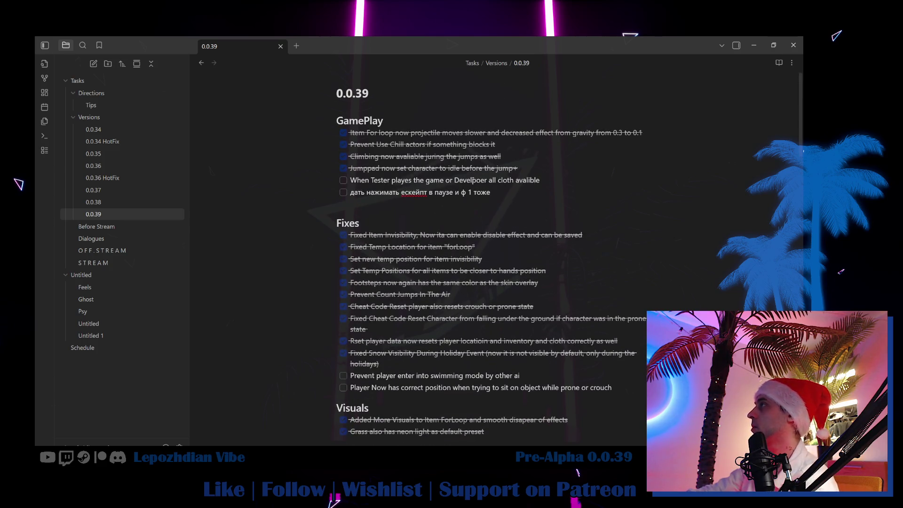
{"action": "type", "text": "o"}
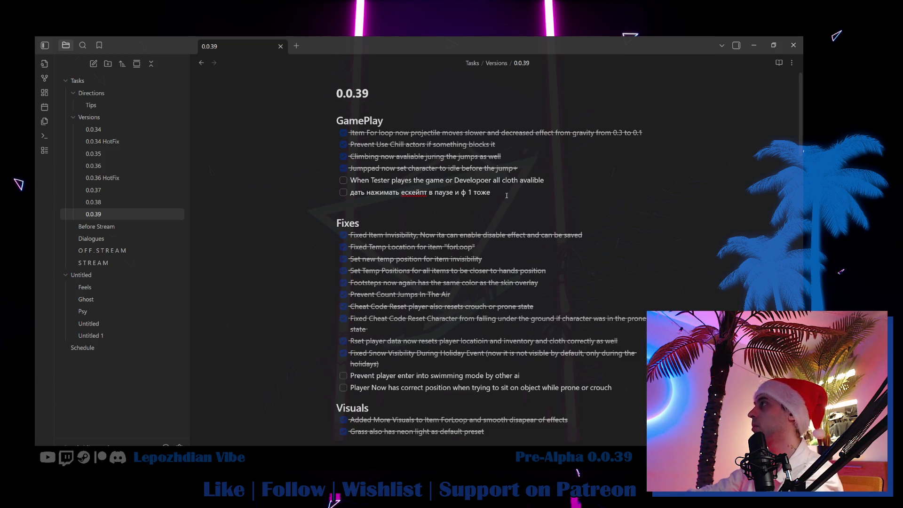
{"action": "key", "text": "BackSpace"}
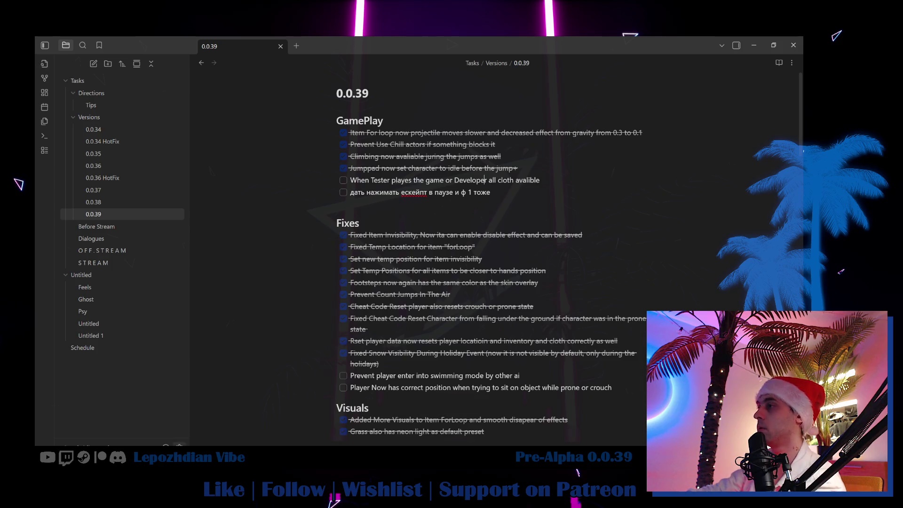
{"action": "key", "text": "alt+Tab"}
Step: Open the Content Drawer and search the project assets for 'cloth'
{"action": "left_click", "coordinate": [59, 39]}
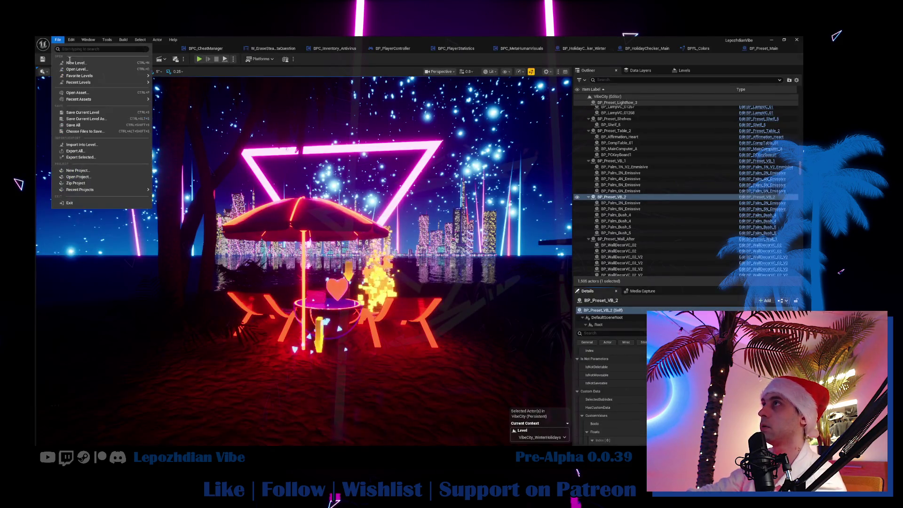
{"action": "left_click", "coordinate": [80, 124]}
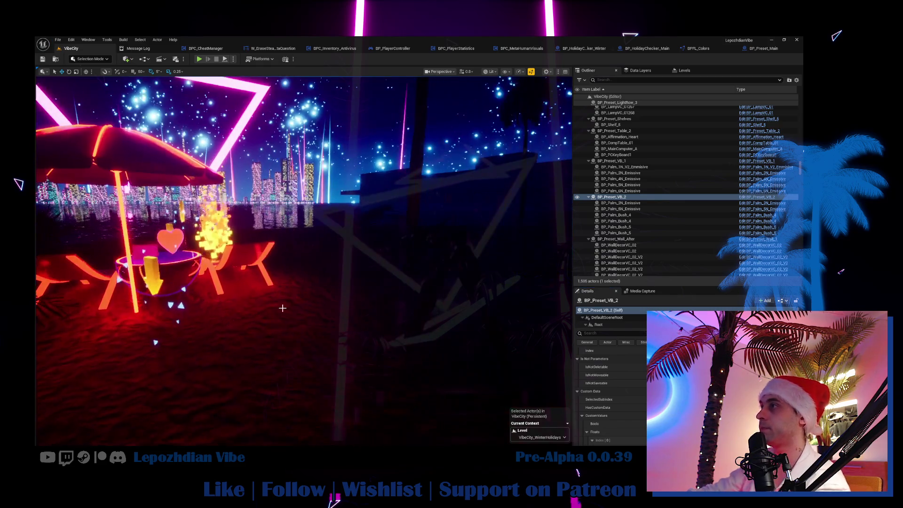
{"action": "key", "text": "ctrl+space"}
{"action": "scroll", "coordinate": [73, 337], "scroll_direction": "up", "scroll_amount": 4}
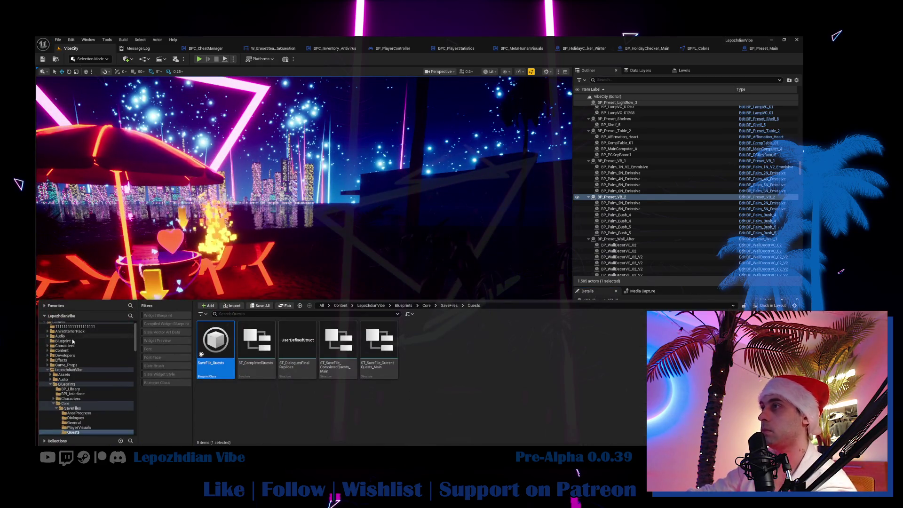
{"action": "left_click", "coordinate": [69, 378]}
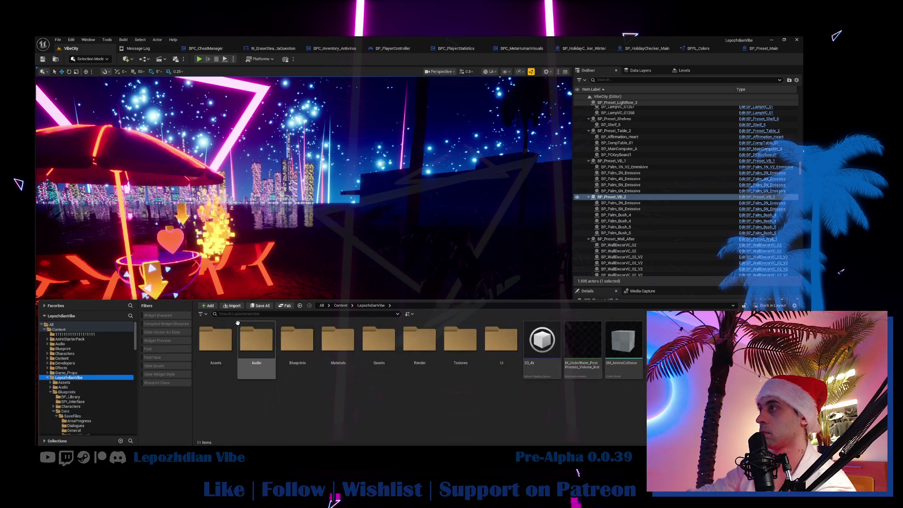
{"action": "left_click", "coordinate": [241, 314]}
{"action": "type", "text": "cloth"}
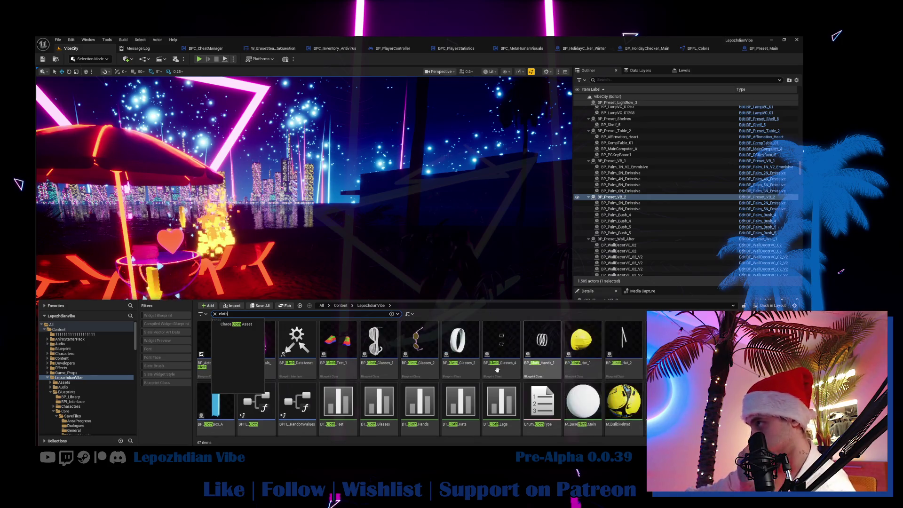
Step: Narrow the cloth results to the Ui folder and open W_HumanEditor_ClothItem
{"action": "left_click", "coordinate": [420, 346]}
{"action": "scroll", "coordinate": [500, 368], "scroll_direction": "down", "scroll_amount": 1}
{"action": "scroll", "coordinate": [500, 368], "scroll_direction": "down", "scroll_amount": 1}
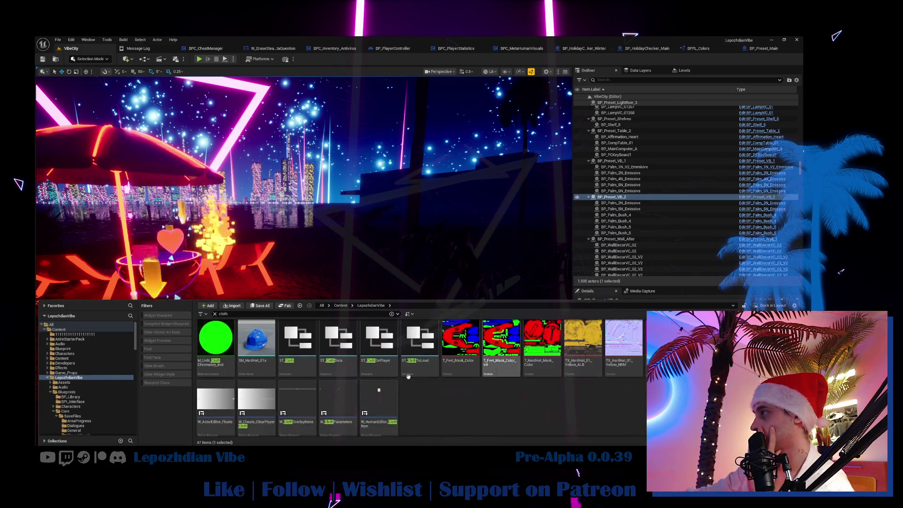
{"action": "left_click", "coordinate": [51, 392]}
{"action": "left_click", "coordinate": [60, 416]}
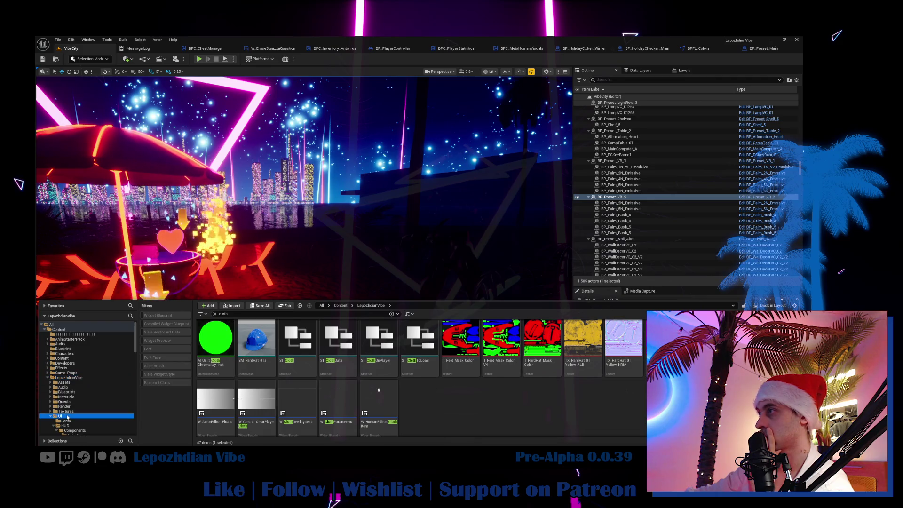
{"action": "double_click", "coordinate": [627, 343]}
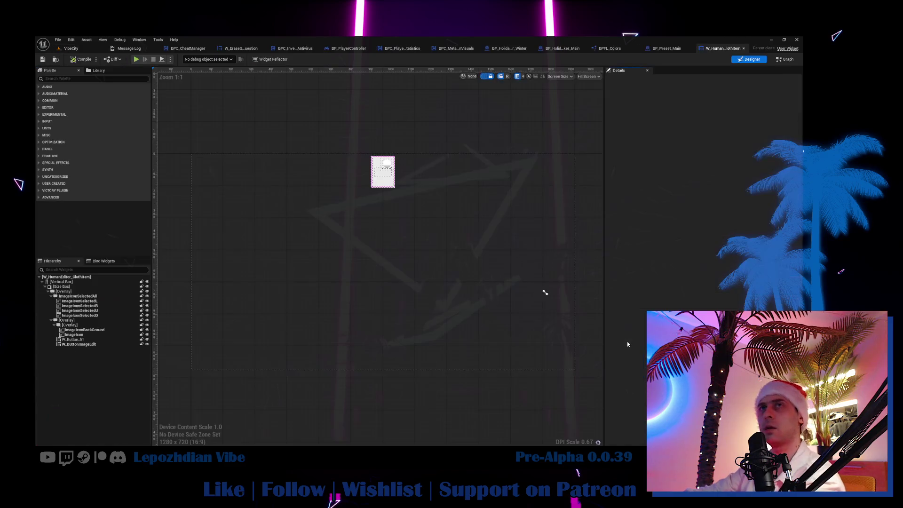
Step: In the event graph, spread apart the player/save-file check nodes and the With Editor branch
{"action": "left_click", "coordinate": [788, 60]}
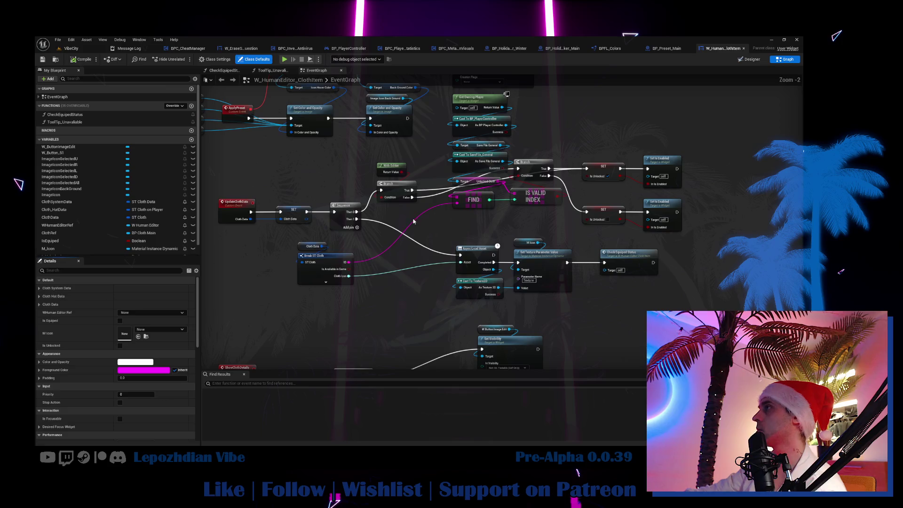
{"action": "left_click_drag", "start_coordinate": [411, 223], "coordinate": [442, 285]}
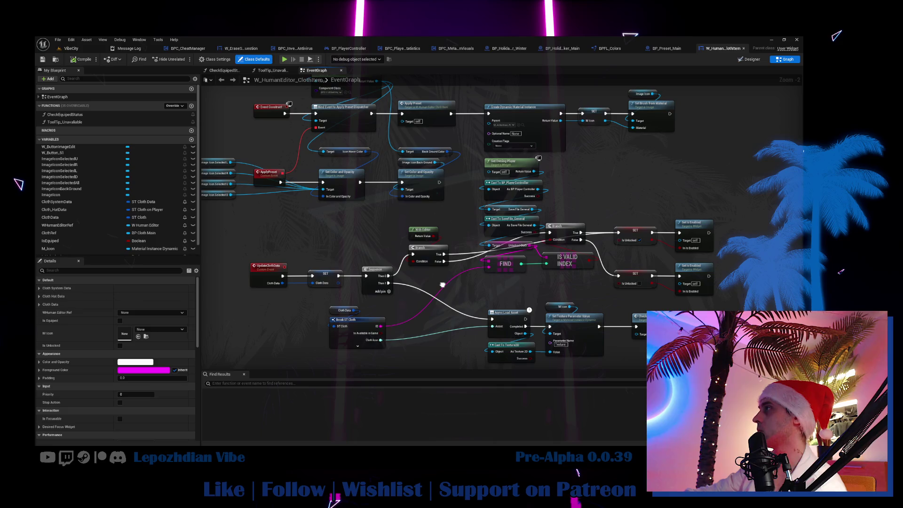
{"action": "scroll", "coordinate": [481, 255], "scroll_direction": "up", "scroll_amount": 2}
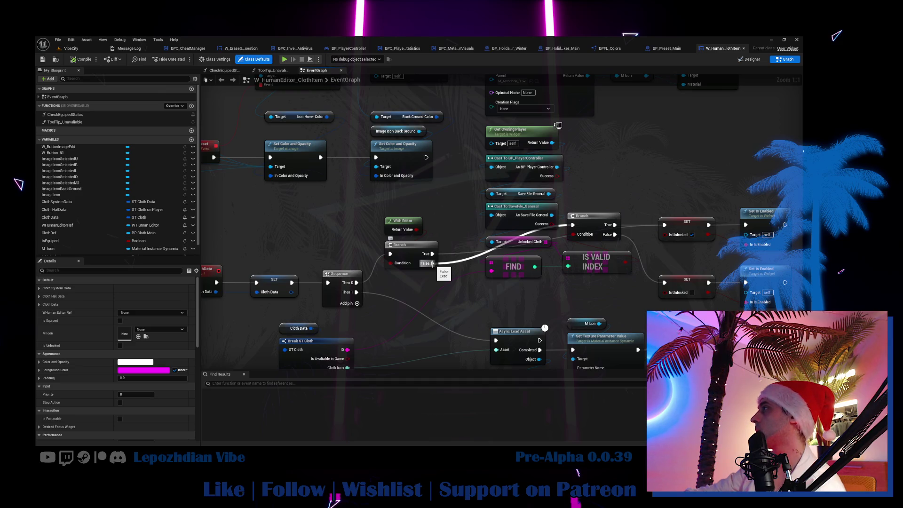
{"action": "mouse_move", "coordinate": [395, 149]}
{"action": "left_mouse_down"}
{"action": "mouse_move", "coordinate": [589, 283]}
{"action": "mouse_move", "coordinate": [593, 298]}
{"action": "left_mouse_up"}
{"action": "left_click_drag", "start_coordinate": [385, 246], "coordinate": [515, 247]}
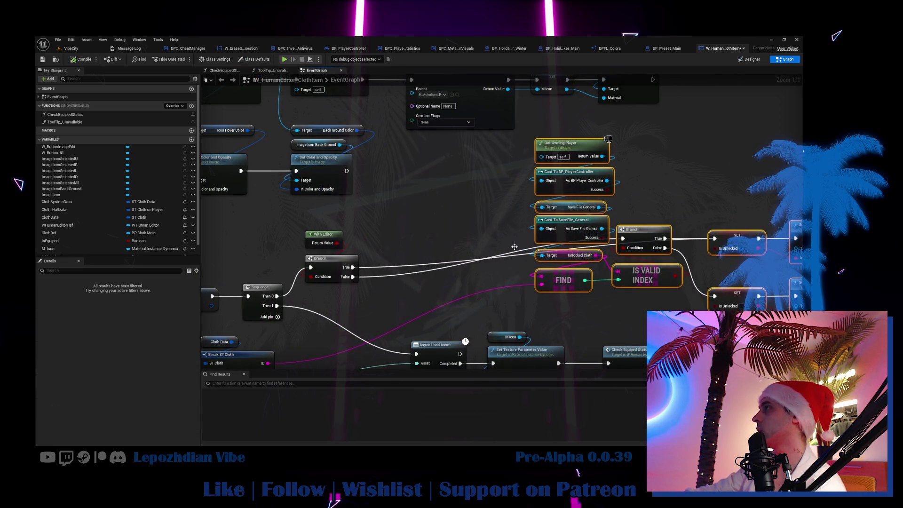
{"action": "left_click_drag", "start_coordinate": [329, 232], "coordinate": [362, 283]}
{"action": "mouse_move", "coordinate": [329, 258]}
{"action": "left_mouse_down"}
{"action": "mouse_move", "coordinate": [375, 233]}
{"action": "mouse_move", "coordinate": [390, 247]}
{"action": "mouse_move", "coordinate": [372, 315]}
{"action": "mouse_move", "coordinate": [444, 292]}
{"action": "mouse_move", "coordinate": [383, 232]}
{"action": "mouse_move", "coordinate": [416, 211]}
{"action": "mouse_move", "coordinate": [564, 162]}
{"action": "mouse_move", "coordinate": [685, 155]}
{"action": "mouse_move", "coordinate": [372, 231]}
{"action": "mouse_move", "coordinate": [402, 237]}
{"action": "mouse_move", "coordinate": [367, 236]}
{"action": "mouse_move", "coordinate": [416, 238]}
{"action": "left_mouse_up"}
Step: Add two reroute points on the Branch False wire, routed below the nodes
{"action": "scroll", "coordinate": [367, 236], "scroll_direction": "down", "scroll_amount": 4}
{"action": "scroll", "coordinate": [417, 239], "scroll_direction": "up", "scroll_amount": 3}
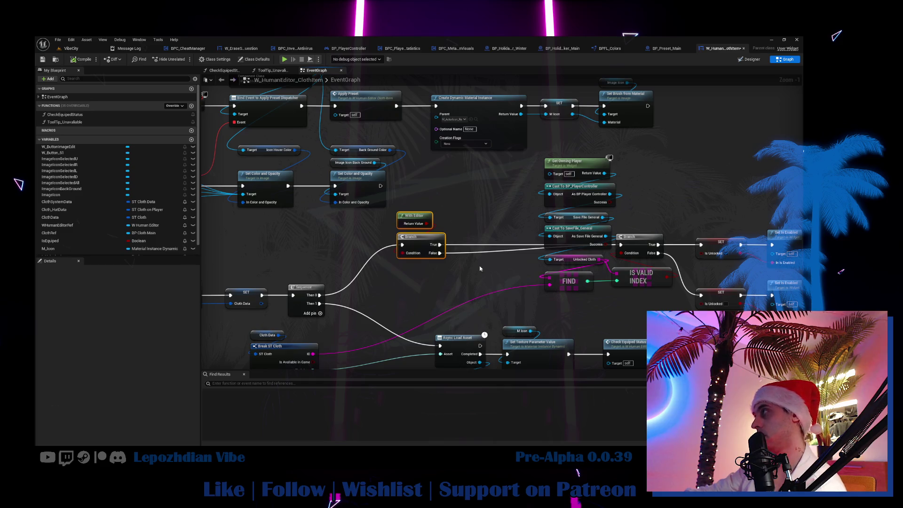
{"action": "left_click", "coordinate": [477, 262]}
{"action": "double_click", "coordinate": [474, 249]}
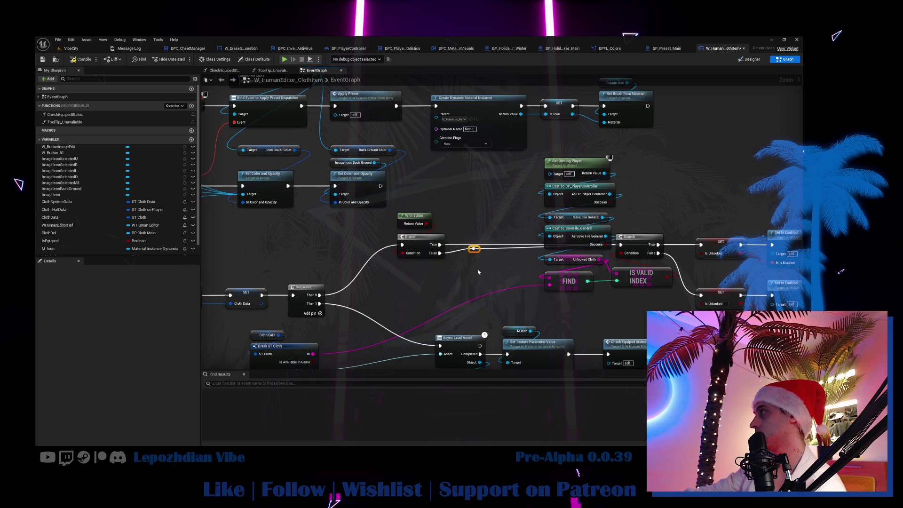
{"action": "mouse_move", "coordinate": [477, 254]}
{"action": "left_mouse_down"}
{"action": "mouse_move", "coordinate": [478, 299]}
{"action": "mouse_move", "coordinate": [467, 299]}
{"action": "mouse_move", "coordinate": [522, 290]}
{"action": "left_mouse_up"}
{"action": "double_click", "coordinate": [503, 282]}
Step: Shift the nodes from Get Owning Player through Set Is Enabled to the right
{"action": "left_click", "coordinate": [404, 172]}
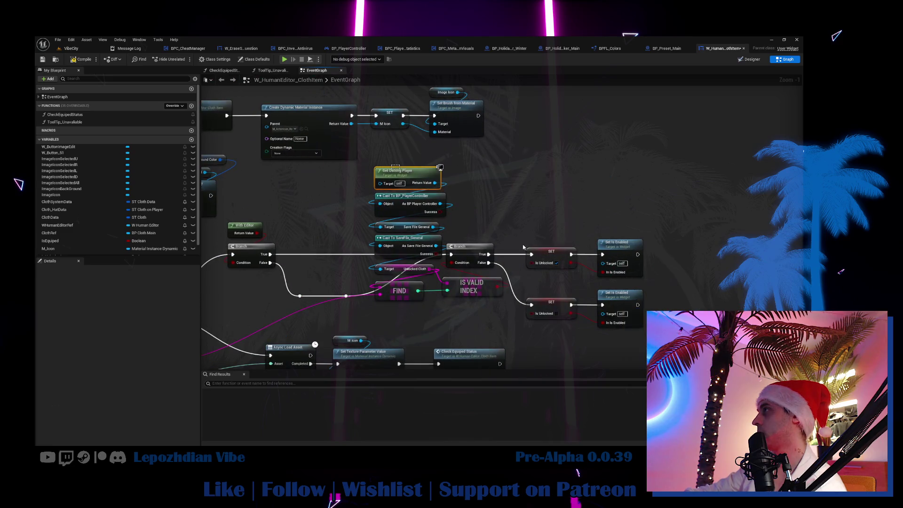
{"action": "left_click_drag", "start_coordinate": [652, 330], "coordinate": [372, 187]}
{"action": "left_click_drag", "start_coordinate": [468, 250], "coordinate": [557, 250]}
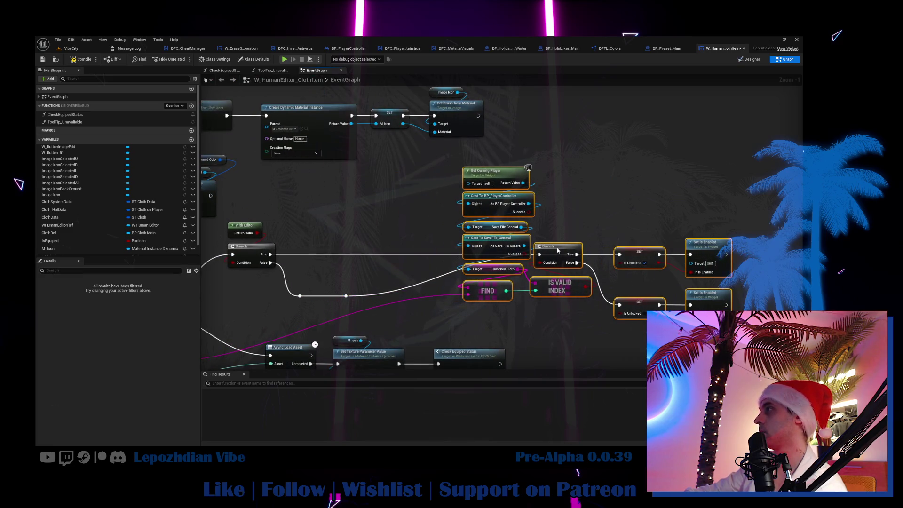
Step: Return to the VibeCity level and save all modified assets
{"action": "left_click", "coordinate": [72, 49]}
{"action": "left_click", "coordinate": [57, 39]}
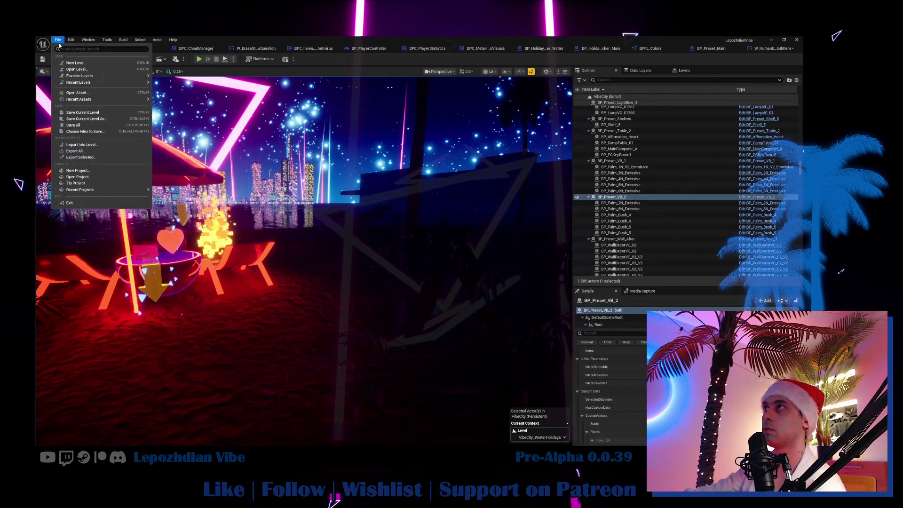
{"action": "left_click", "coordinate": [71, 121]}
Step: Search the whole Content folder for 'cheat', listing 26 assets including BPC_CheatManager
{"action": "key", "text": "ctrl+space"}
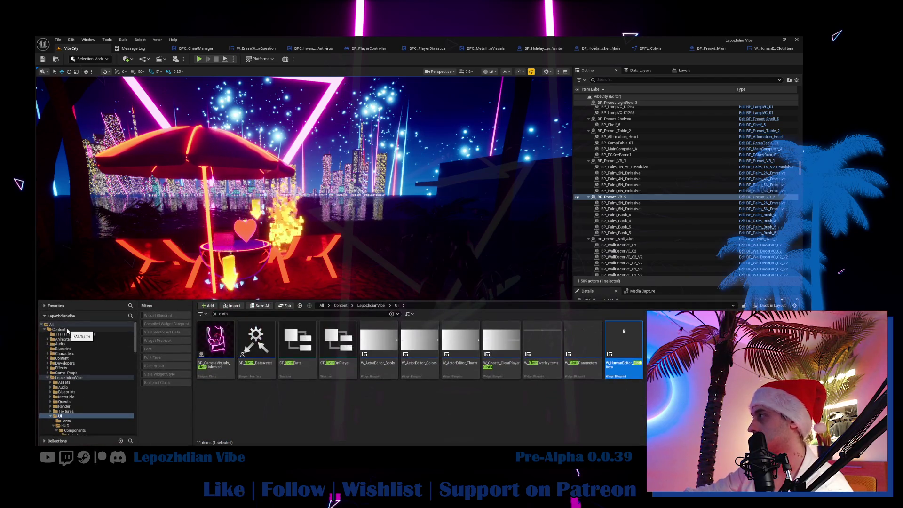
{"action": "left_click", "coordinate": [92, 332]}
{"action": "type", "text": "ch"}
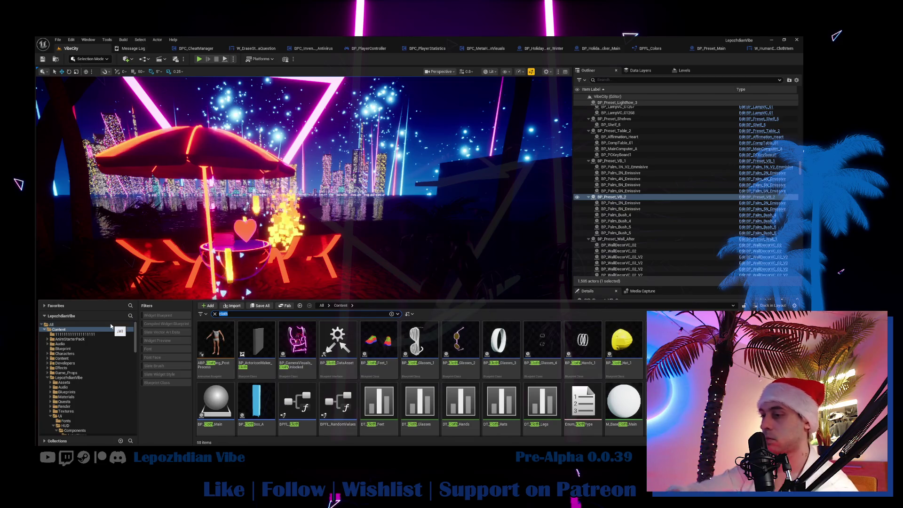
{"action": "type", "text": "eat"}
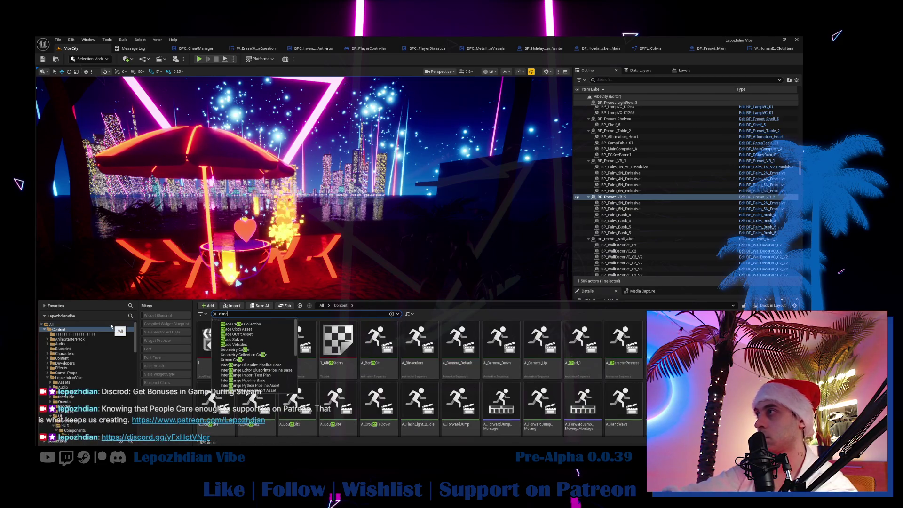
{"action": "key", "text": "Return"}
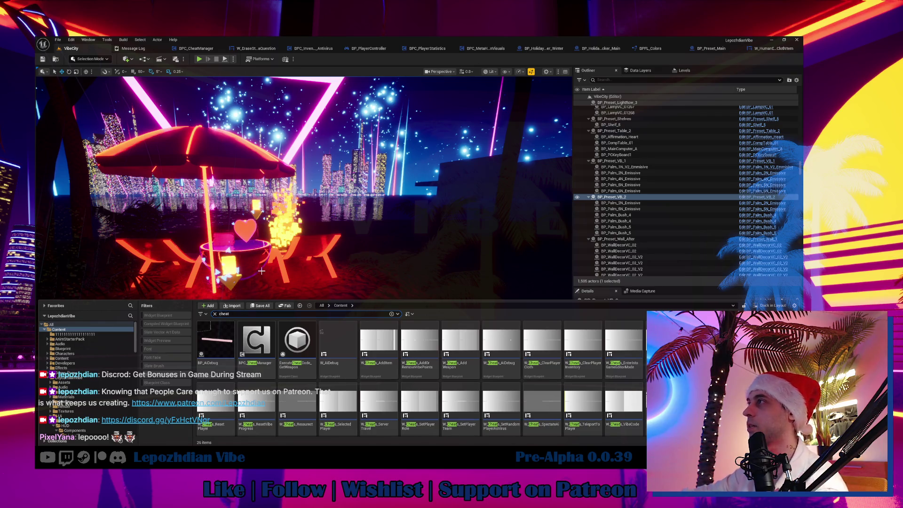
Step: Frame BP_Preset_VB_2, select the palm and bush actors, and pull back for a wider view
{"action": "double_click", "coordinate": [611, 197]}
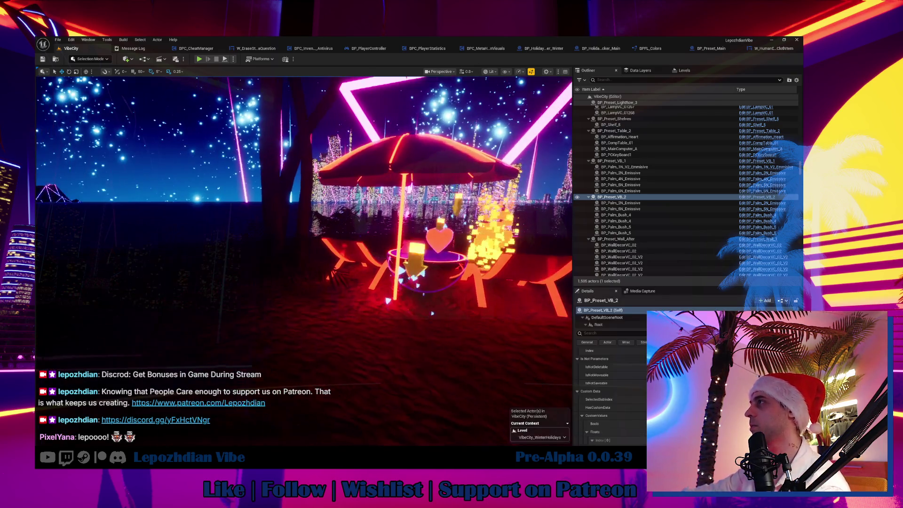
{"action": "left_click", "coordinate": [58, 40]}
{"action": "left_click", "coordinate": [302, 217]}
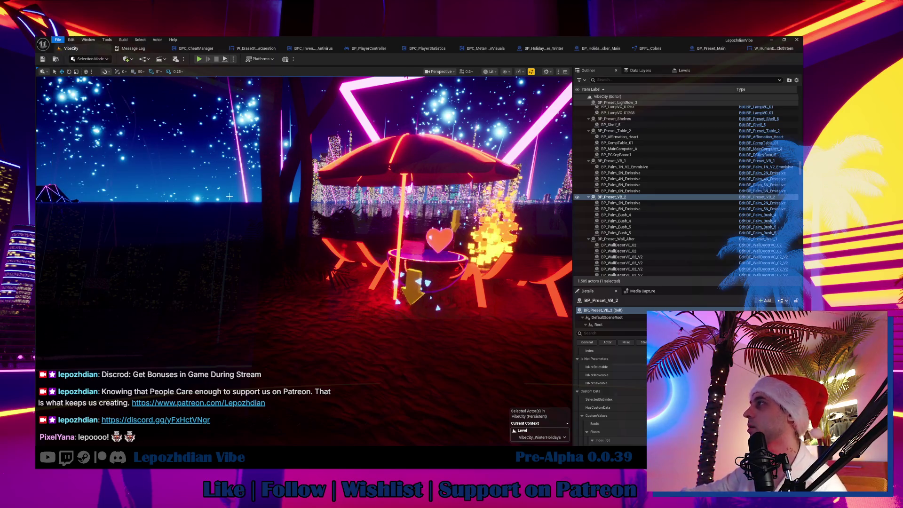
{"action": "left_click", "coordinate": [301, 217]}
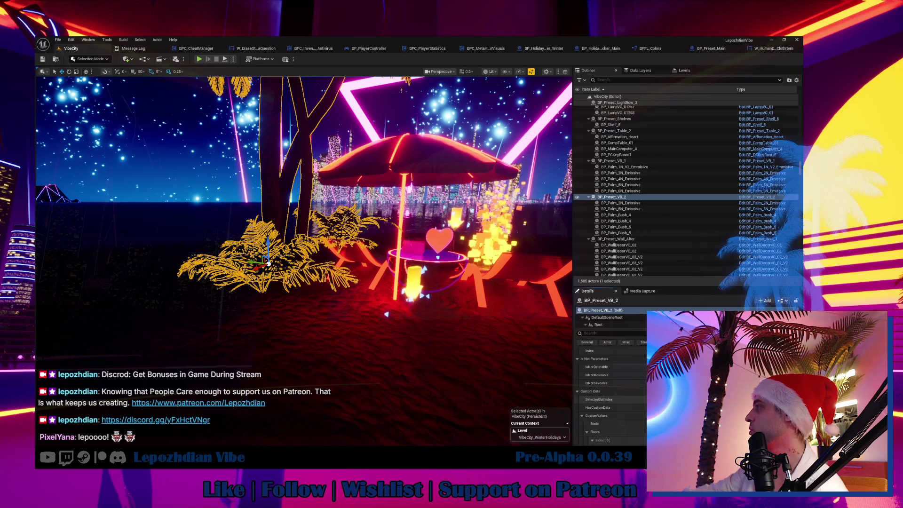
{"action": "mouse_move", "coordinate": [338, 372]}
{"action": "left_mouse_down"}
{"action": "mouse_move", "coordinate": [310, 369]}
{"action": "mouse_move", "coordinate": [314, 356]}
{"action": "left_mouse_up"}
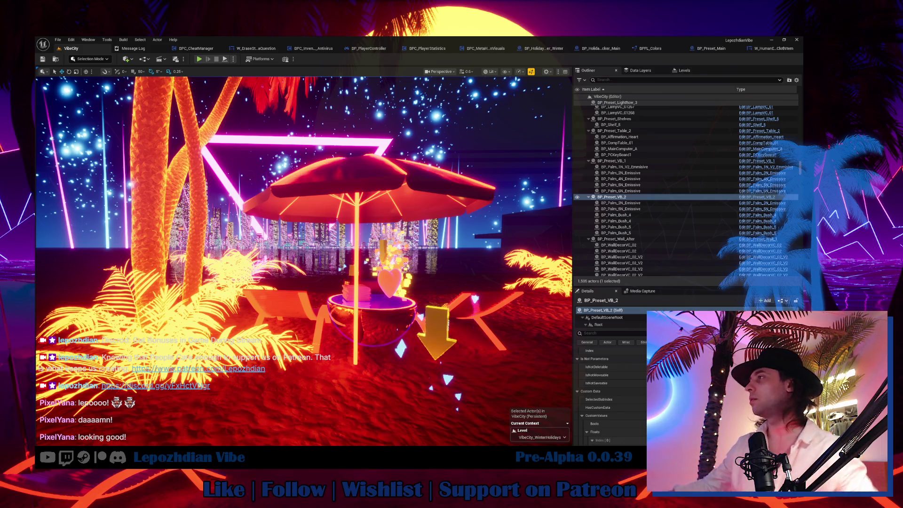
Step: Orbit toward the palms and night sky, start Play in Editor, and widen the game viewport
{"action": "left_click_drag", "start_coordinate": [441, 358], "coordinate": [441, 358]}
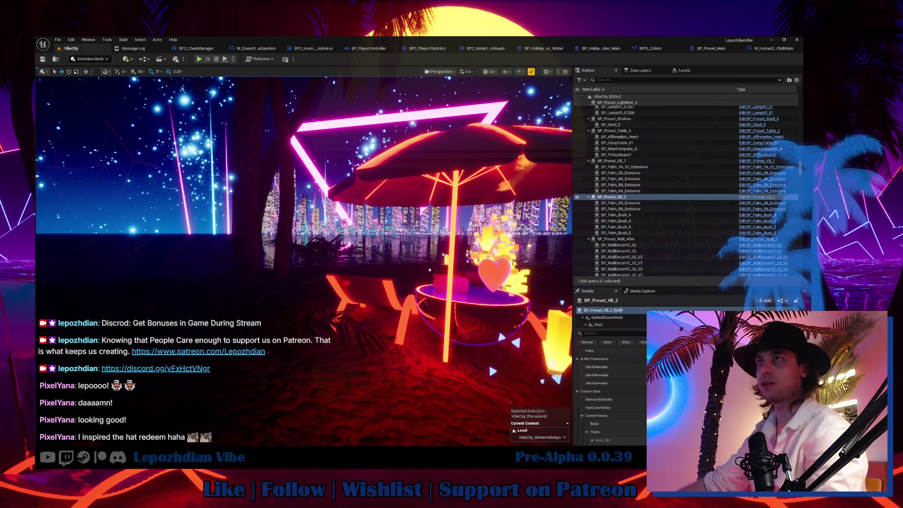
{"action": "left_click_drag", "start_coordinate": [292, 195], "coordinate": [348, 195]}
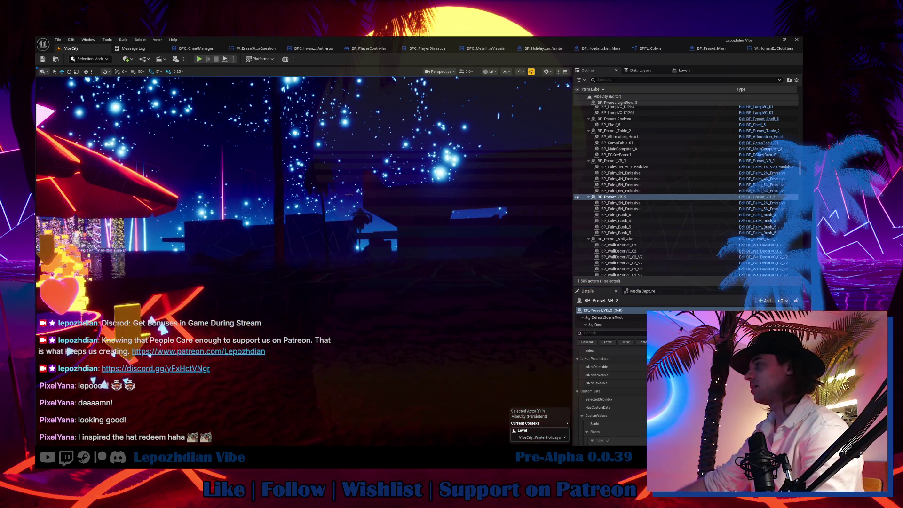
{"action": "left_click", "coordinate": [198, 59]}
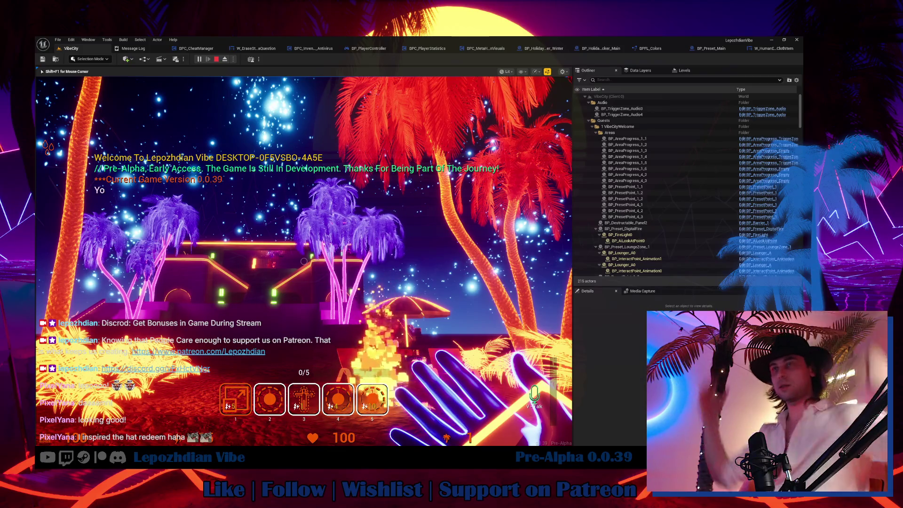
{"action": "key", "text": "shift+F1"}
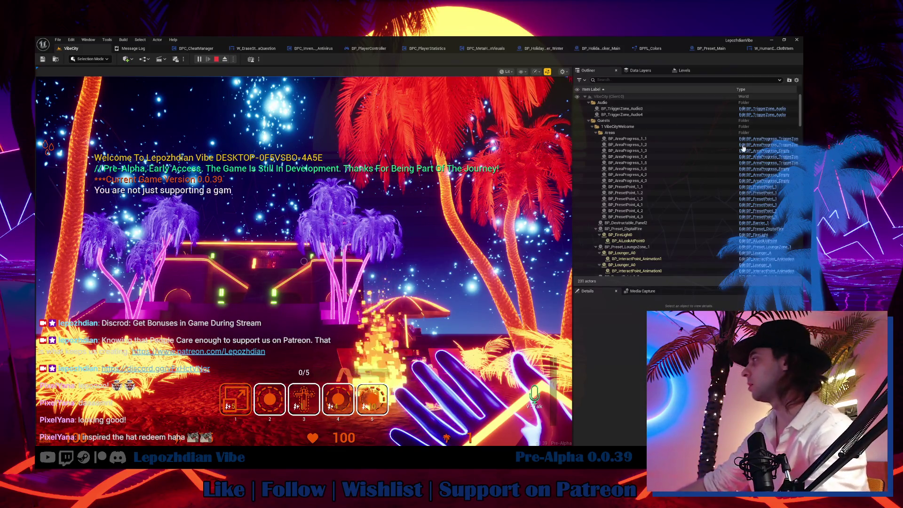
{"action": "left_click_drag", "start_coordinate": [615, 265], "coordinate": [646, 265]}
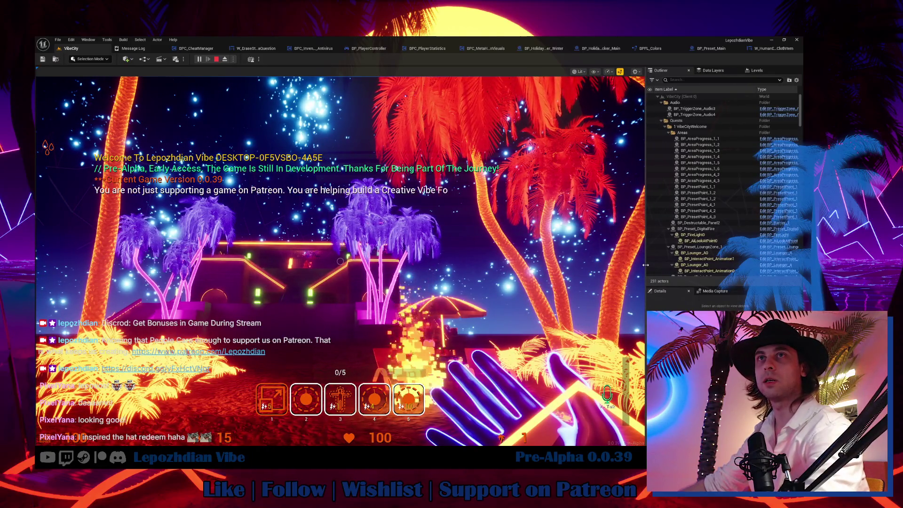
Step: Walk forward toward the neon building and open the in-game menu
{"action": "left_click", "coordinate": [450, 291]}
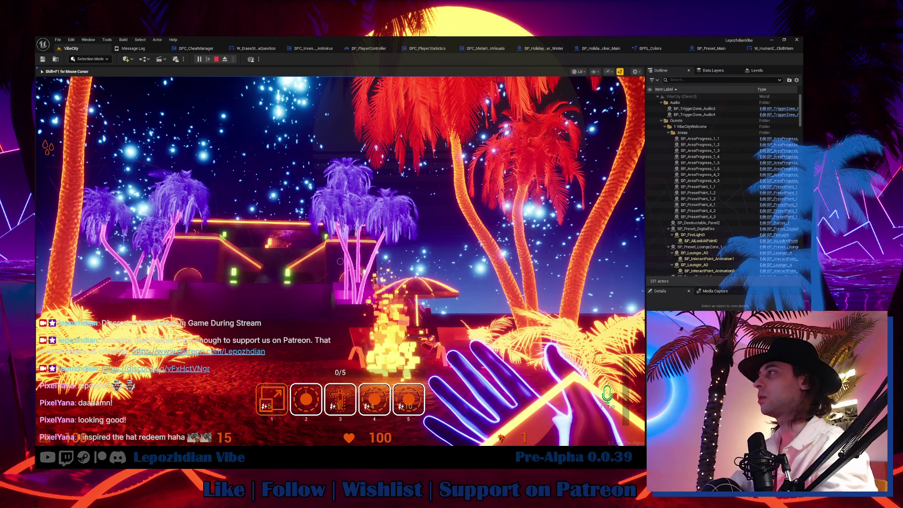
{"action": "key", "text": "w"}
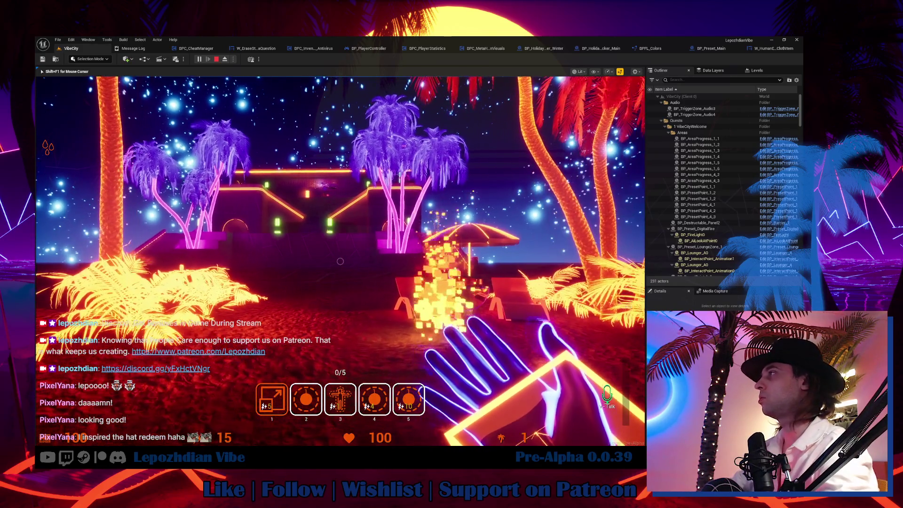
{"action": "key", "text": "Tab"}
Step: Check the Cheat Codes panel, then open the Vibe Editor from menu page 2
{"action": "left_click", "coordinate": [141, 283]}
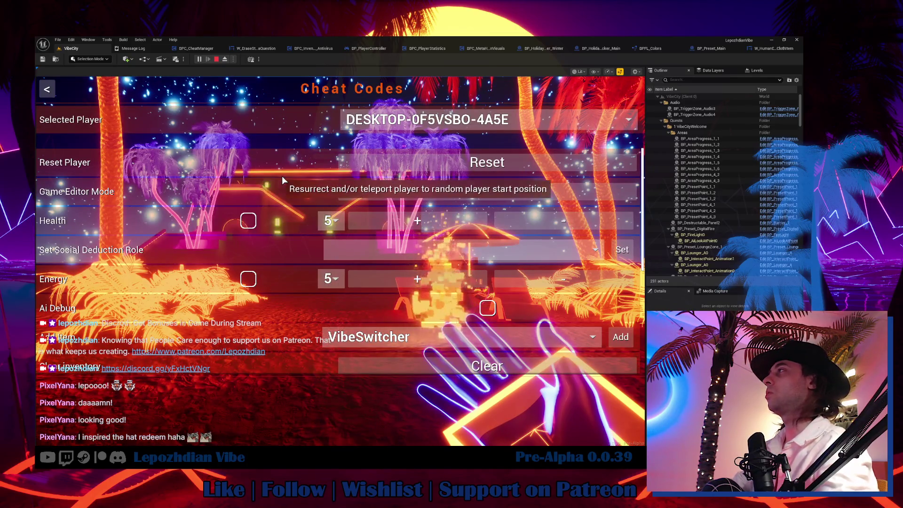
{"action": "key", "text": "Escape"}
{"action": "left_click", "coordinate": [268, 379]}
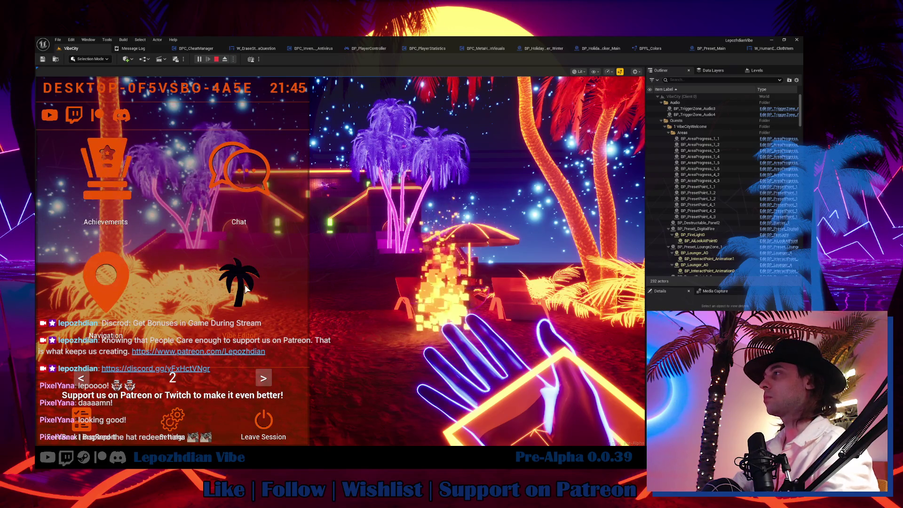
{"action": "left_click", "coordinate": [245, 288]}
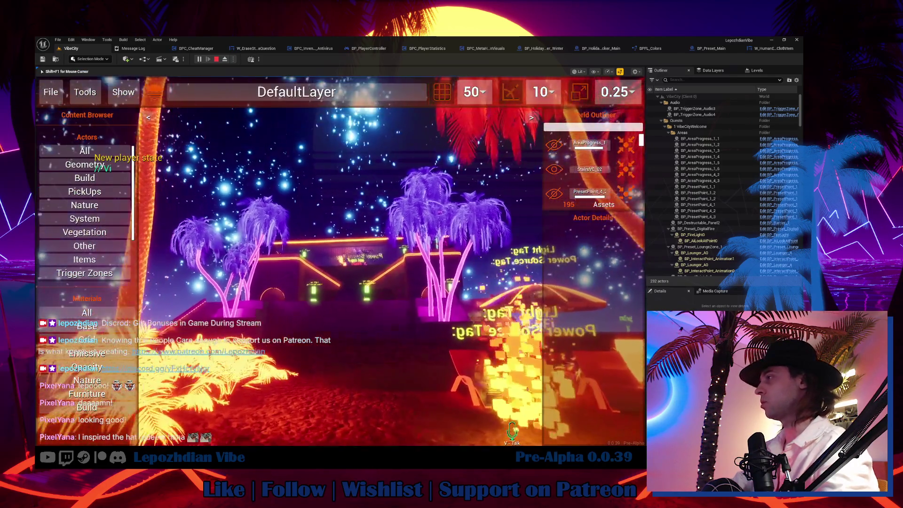
Step: Fly the editor camera to the neon building's stairs and green light posts
{"action": "key", "text": "w"}
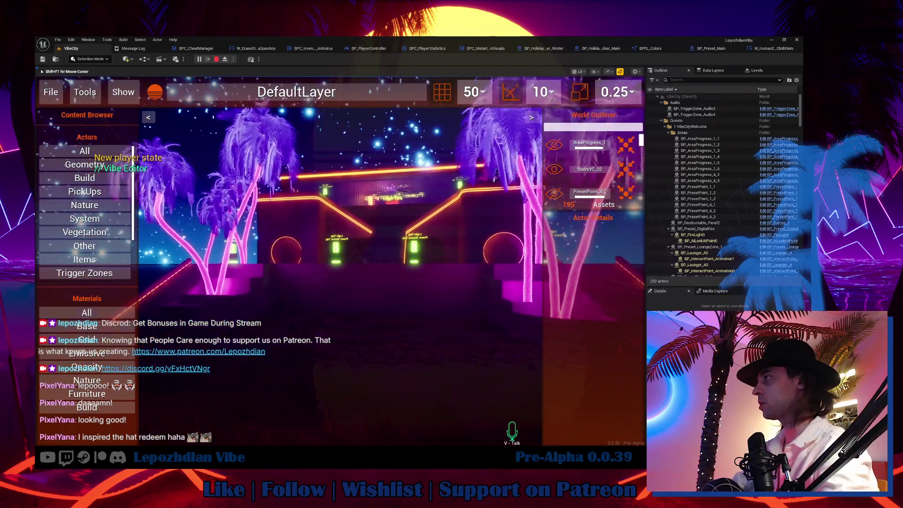
{"action": "key", "text": "w"}
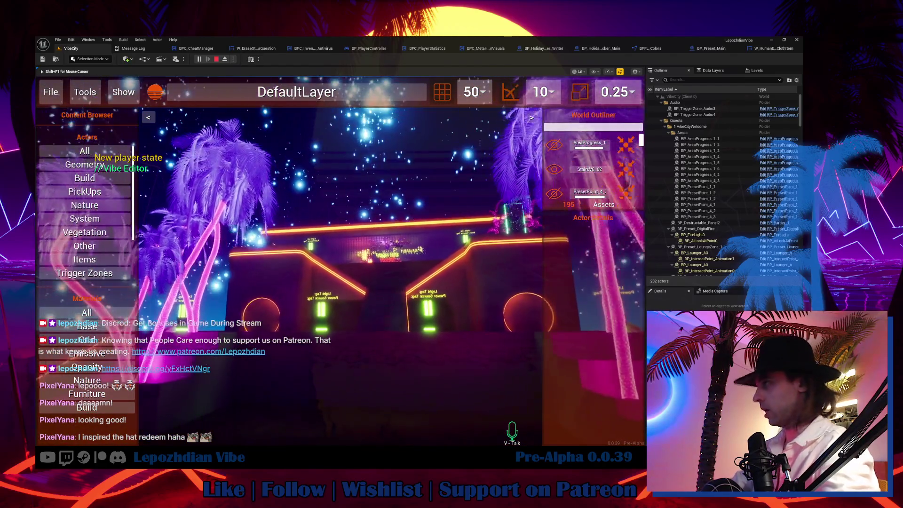
{"action": "key", "text": "w"}
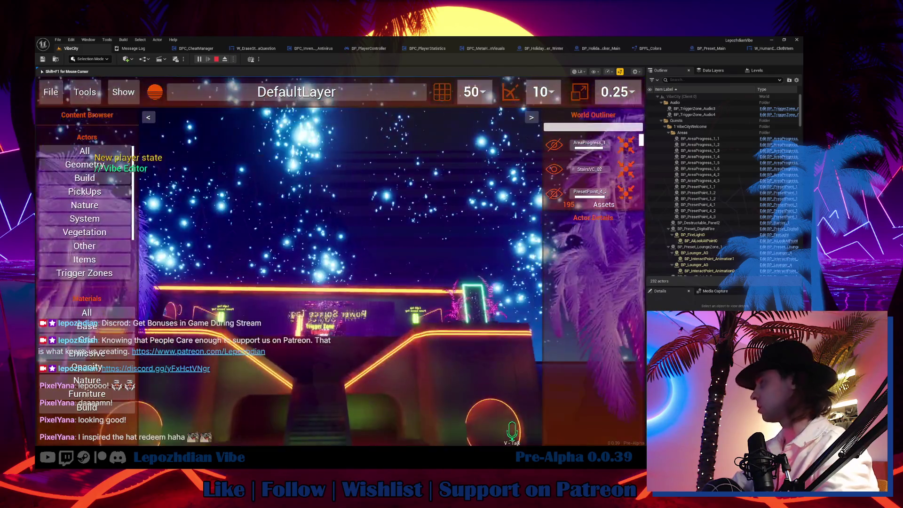
{"action": "key", "text": "w"}
{"action": "key", "text": "shift+F1"}
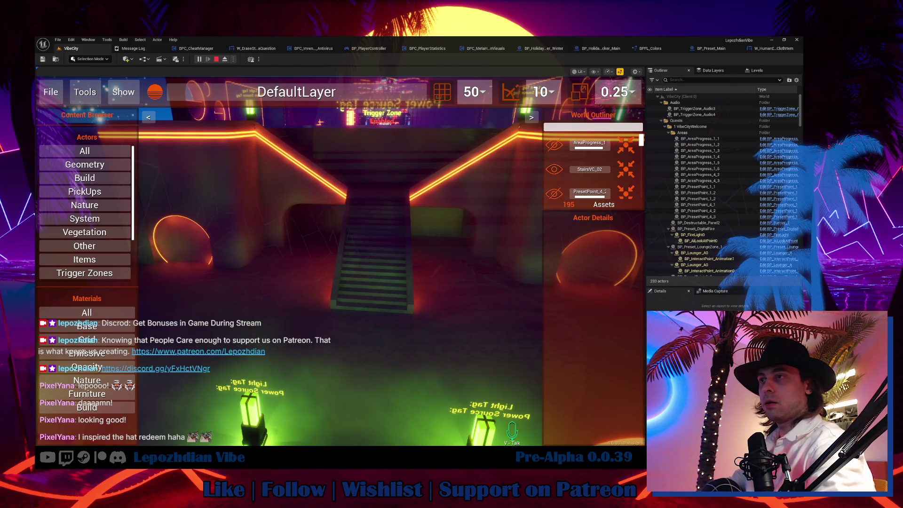
{"action": "left_click", "coordinate": [391, 328]}
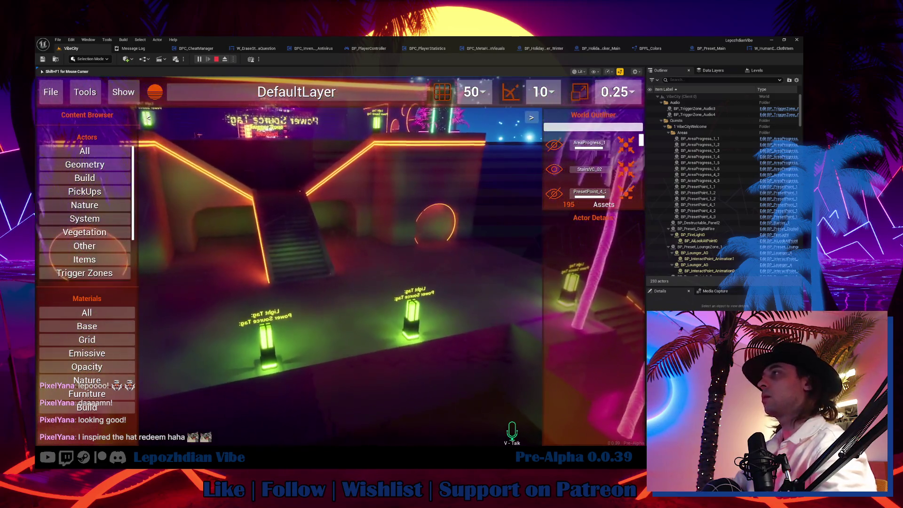
{"action": "key", "text": "shift+F1"}
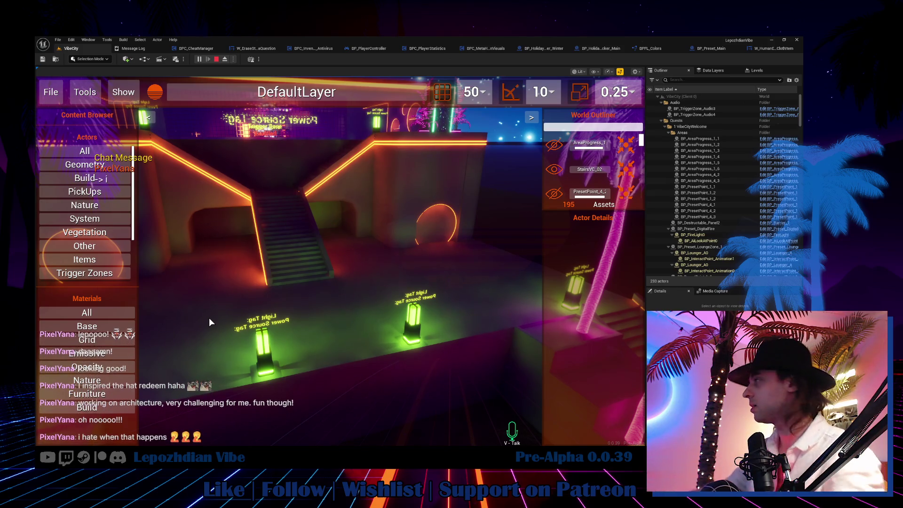
Step: Select the Box_400x802 floor and apply the Grid_C material from the Grid list
{"action": "left_click", "coordinate": [209, 318]}
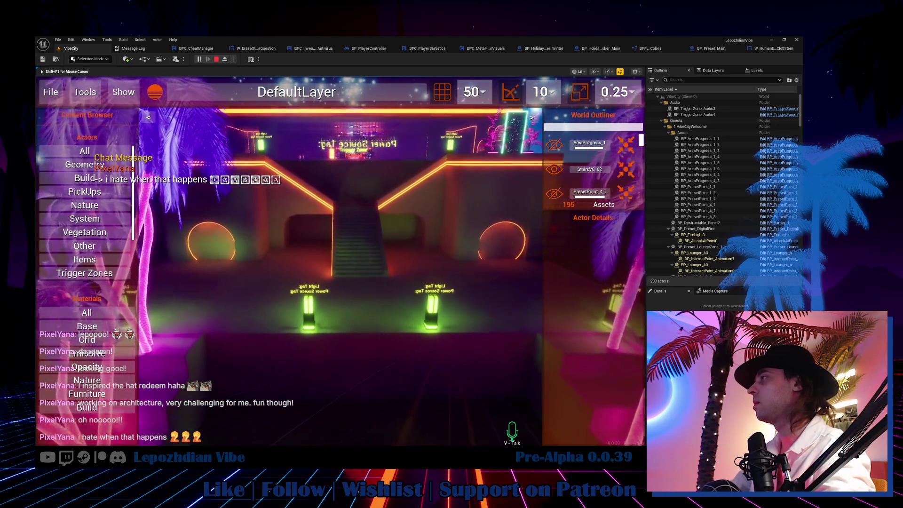
{"action": "key", "text": "shift+F1"}
{"action": "left_click", "coordinate": [403, 303]}
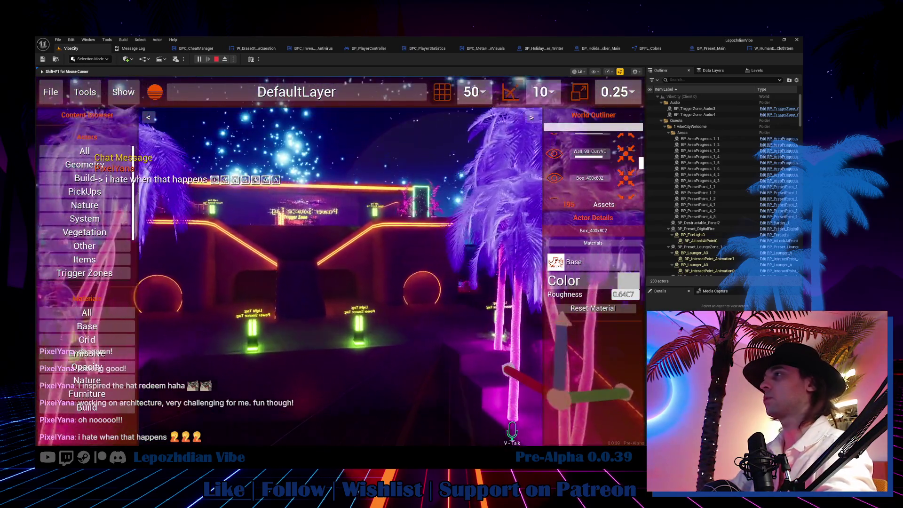
{"action": "key", "text": "shift+F1"}
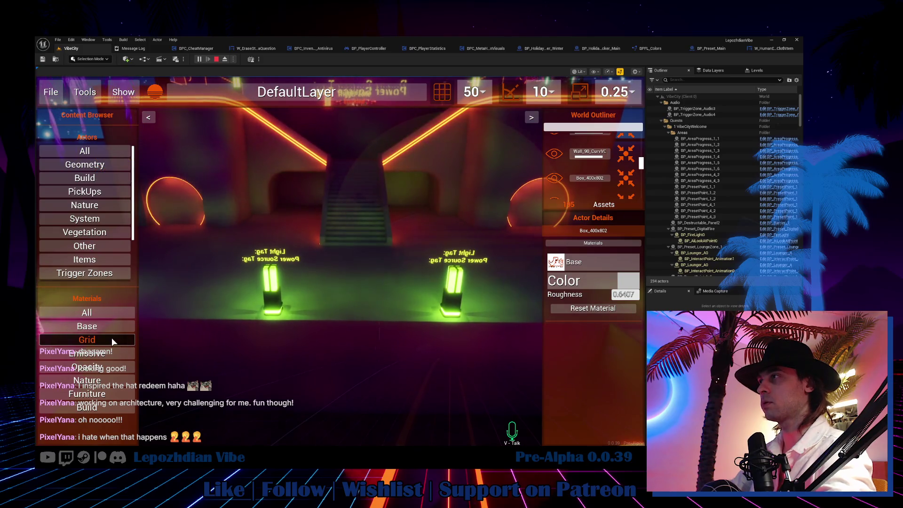
{"action": "left_click", "coordinate": [112, 337]}
{"action": "key", "text": "s"}
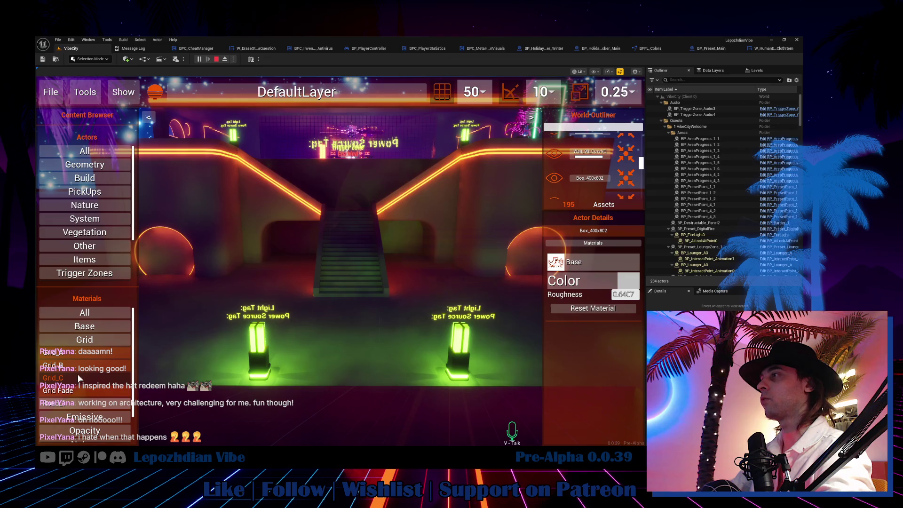
{"action": "left_click", "coordinate": [339, 311]}
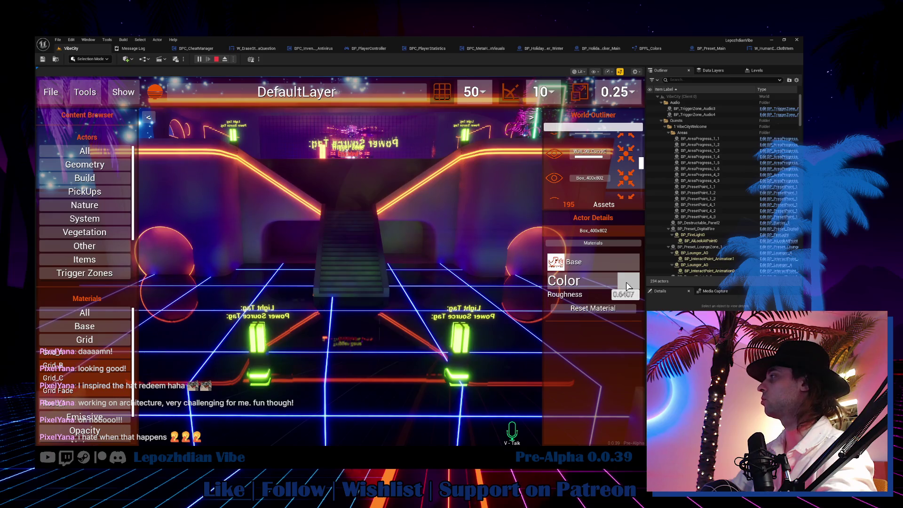
Step: Reselect the floor box and open the GridColor colour picker
{"action": "left_click", "coordinate": [448, 210]}
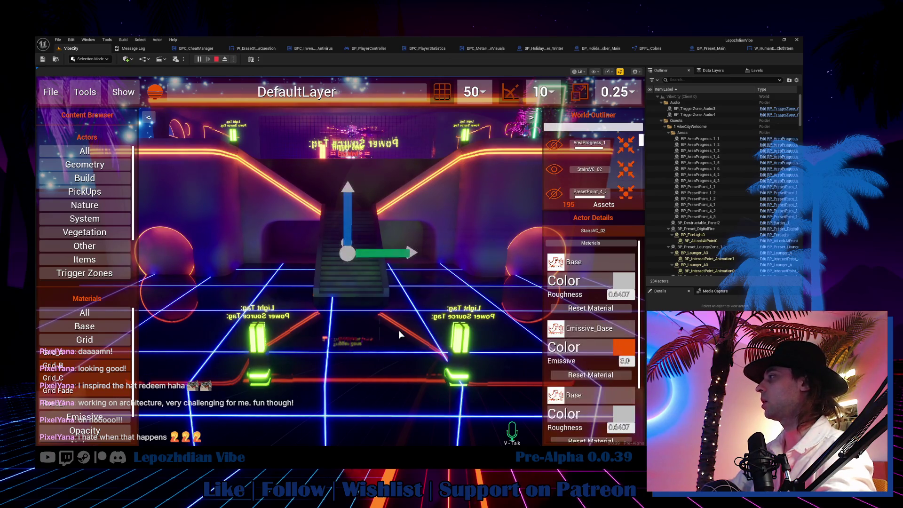
{"action": "left_click", "coordinate": [442, 283]}
{"action": "left_click", "coordinate": [629, 300]}
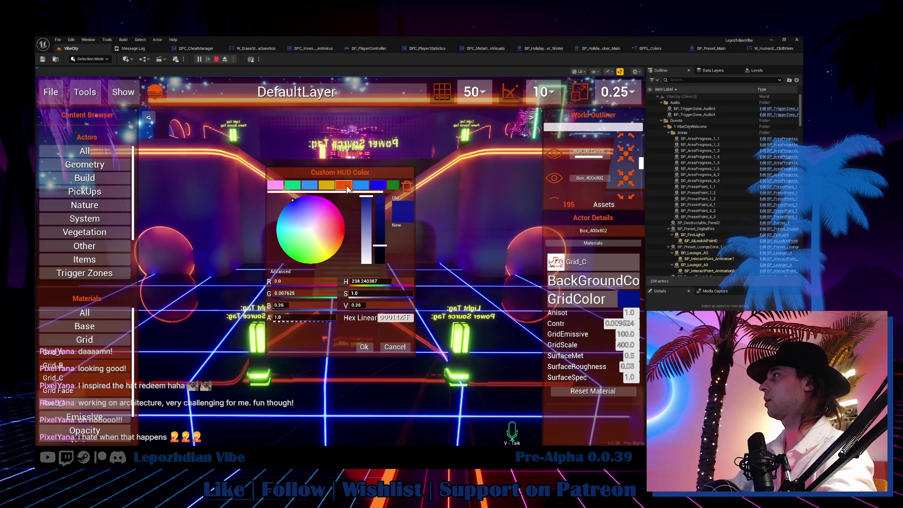
Step: Set the floor's grid colour to orange and turn toward the stairs
{"action": "left_click", "coordinate": [347, 189]}
{"action": "left_click", "coordinate": [364, 347]}
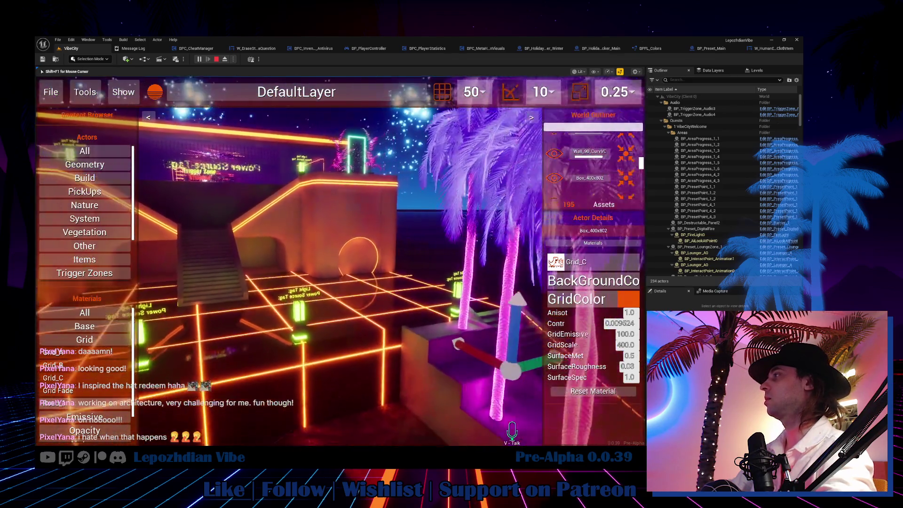
{"action": "key", "text": "w"}
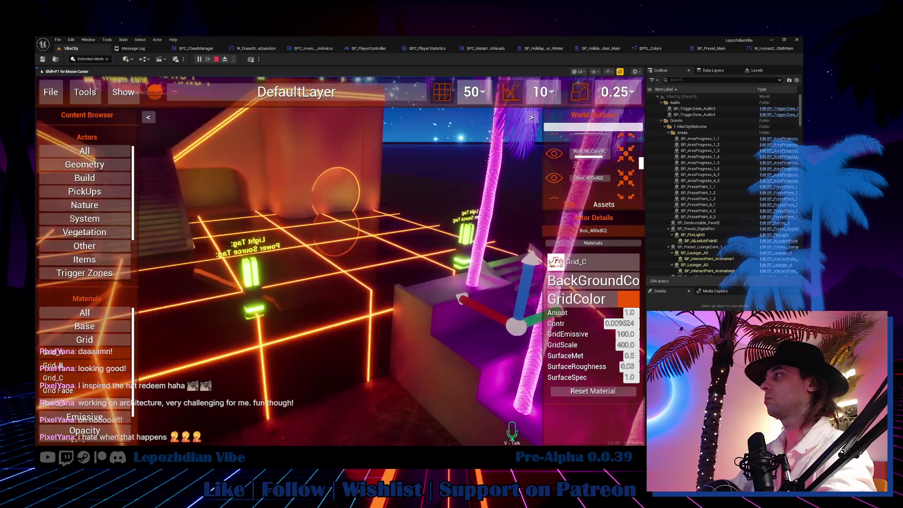
{"action": "key", "text": "w"}
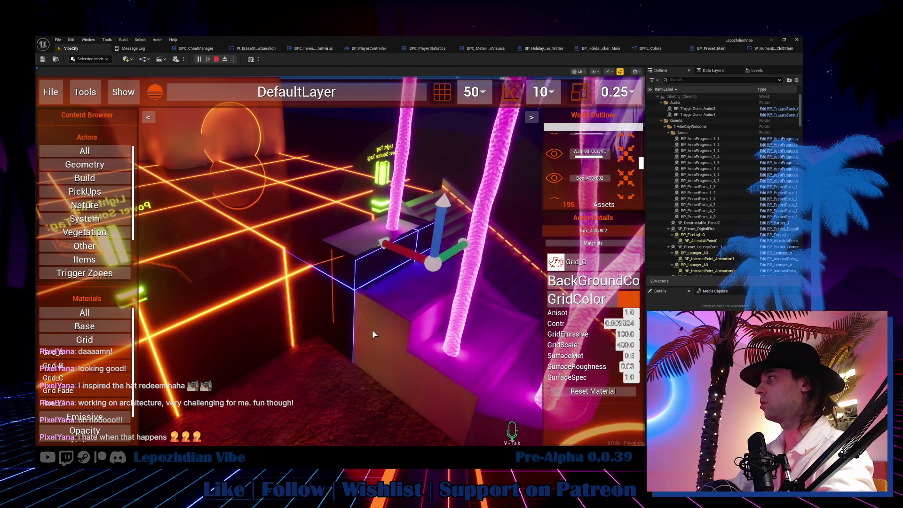
{"action": "left_click", "coordinate": [425, 397]}
{"action": "key", "text": "s"}
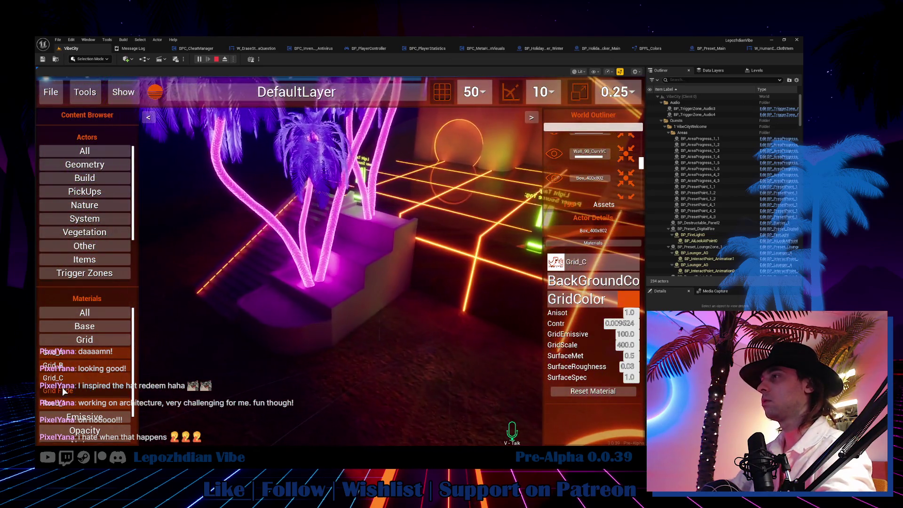
Step: Place a new tall box beside the stairs and try dark materials on it
{"action": "left_click_drag", "start_coordinate": [300, 351], "coordinate": [300, 351]}
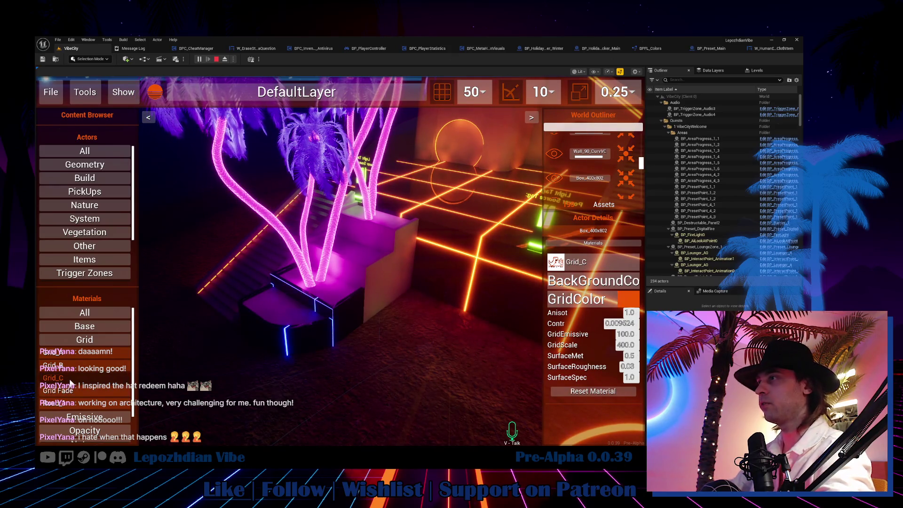
{"action": "left_click_drag", "start_coordinate": [369, 306], "coordinate": [377, 294]}
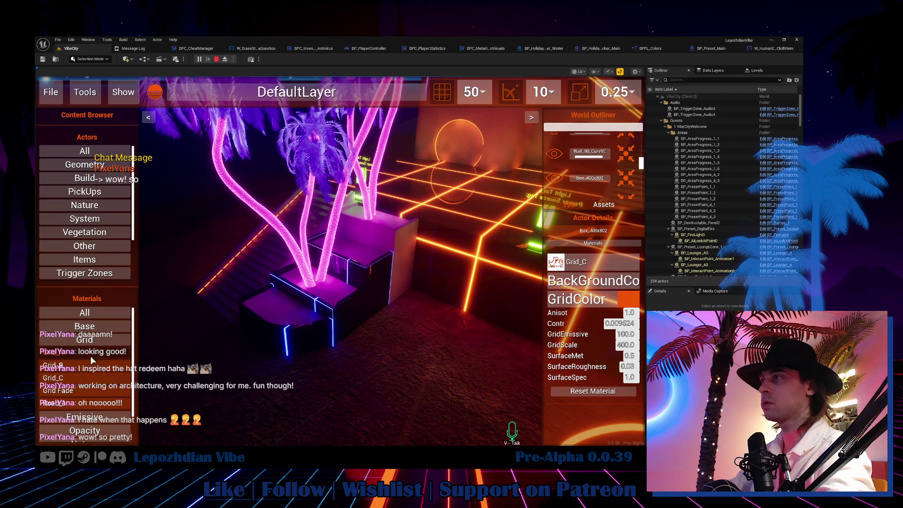
{"action": "left_click_drag", "start_coordinate": [93, 360], "coordinate": [401, 260]}
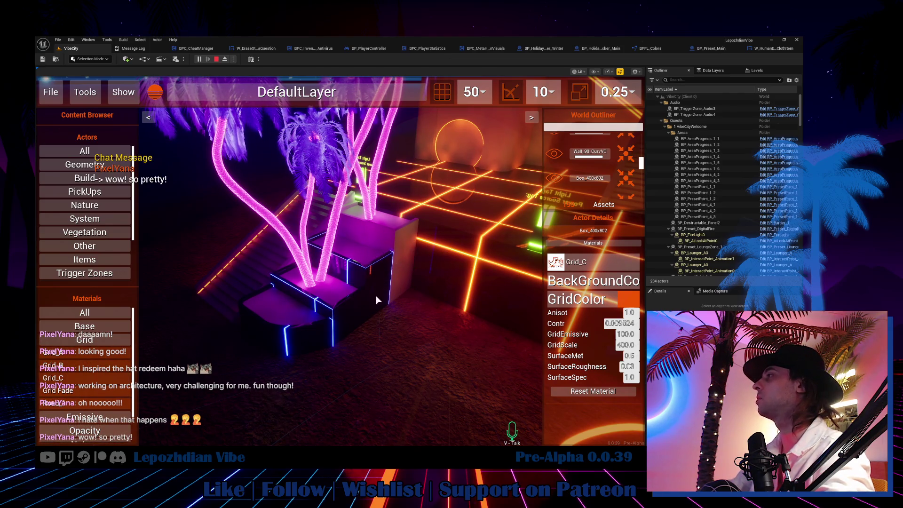
{"action": "mouse_move", "coordinate": [376, 296]}
{"action": "left_mouse_down"}
{"action": "mouse_move", "coordinate": [153, 300]}
{"action": "mouse_move", "coordinate": [118, 339]}
{"action": "left_mouse_up"}
{"action": "mouse_move", "coordinate": [97, 377]}
{"action": "left_mouse_down"}
{"action": "mouse_move", "coordinate": [286, 236]}
{"action": "mouse_move", "coordinate": [258, 263]}
{"action": "left_mouse_up"}
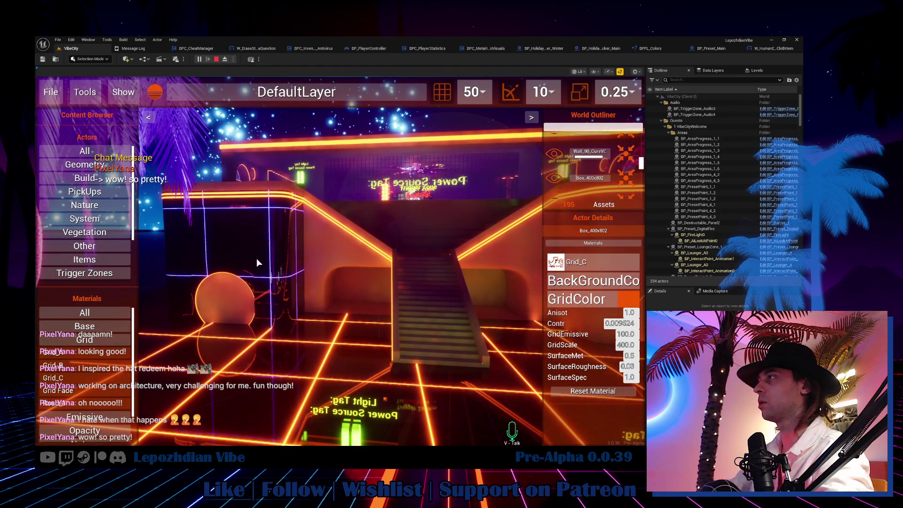
Step: Drag Grid materials onto the box until the dark blue-neon Grid_C look shows
{"action": "left_click_drag", "start_coordinate": [53, 378], "coordinate": [287, 271]}
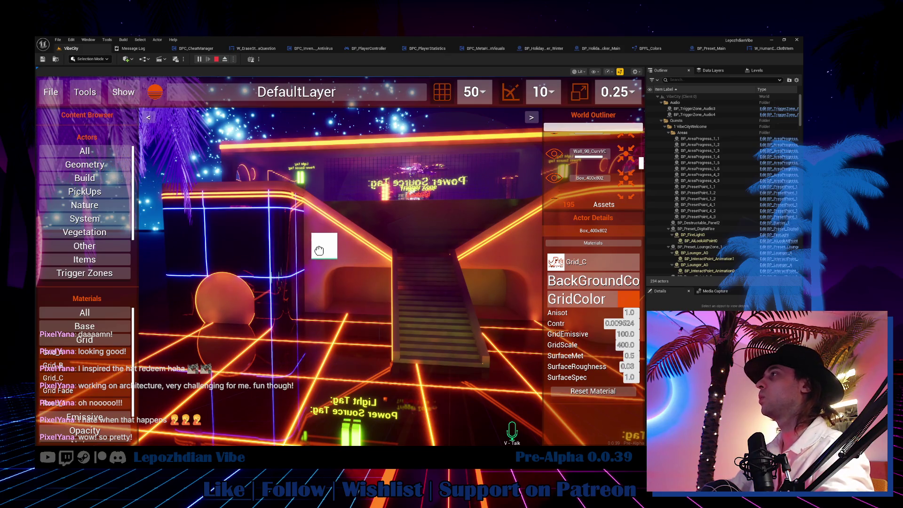
{"action": "key", "text": "d"}
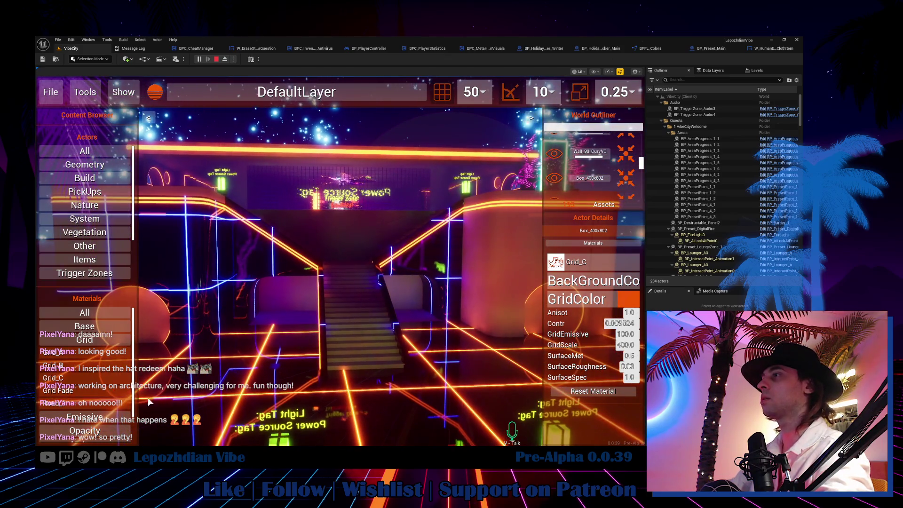
{"action": "left_click_drag", "start_coordinate": [97, 379], "coordinate": [305, 289]}
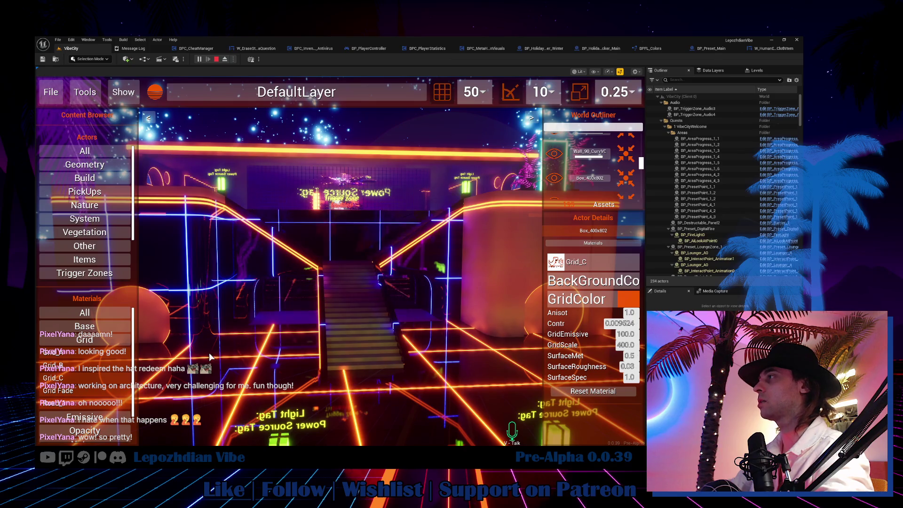
{"action": "left_click", "coordinate": [283, 316]}
{"action": "left_click_drag", "start_coordinate": [119, 365], "coordinate": [334, 310]}
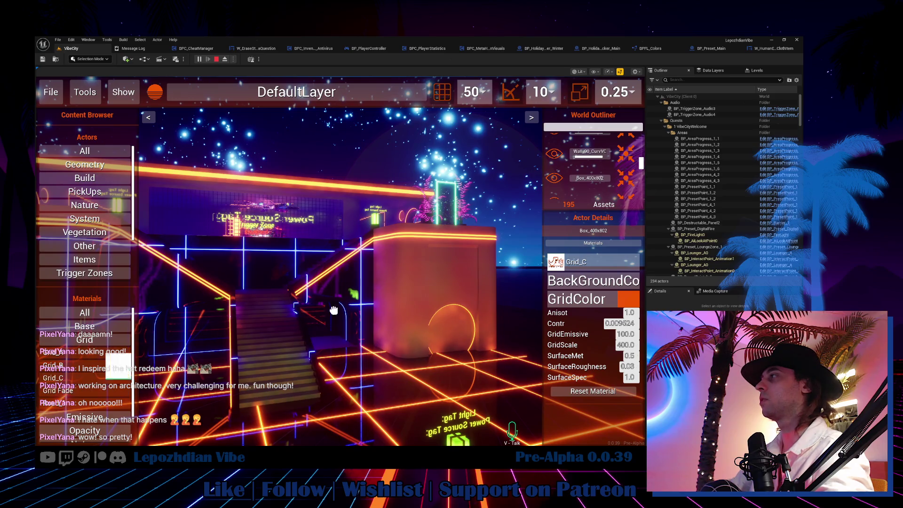
{"action": "key", "text": "w"}
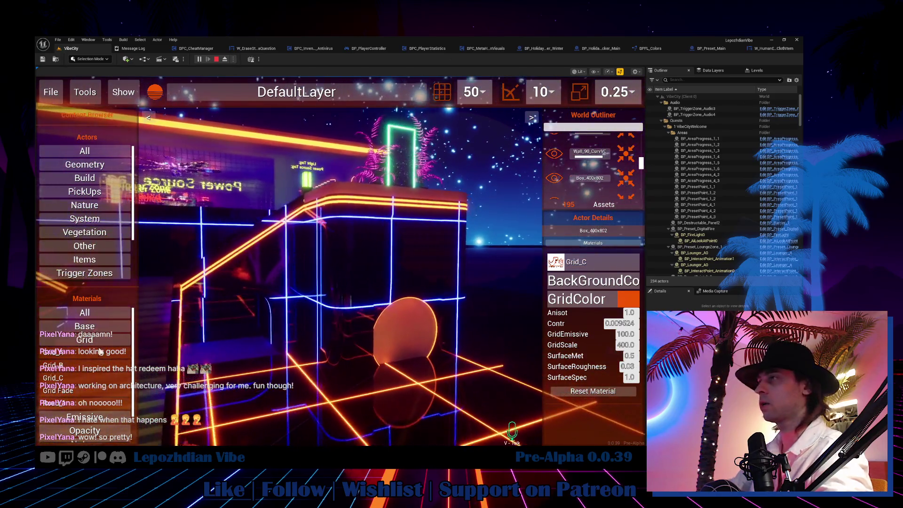
{"action": "scroll", "coordinate": [90, 420], "scroll_direction": "down", "scroll_amount": 2}
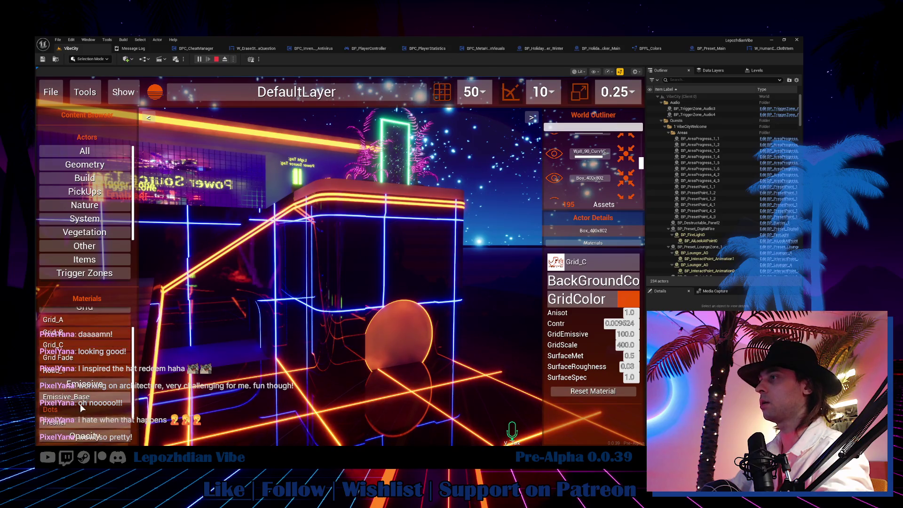
{"action": "left_click_drag", "start_coordinate": [356, 269], "coordinate": [358, 270]}
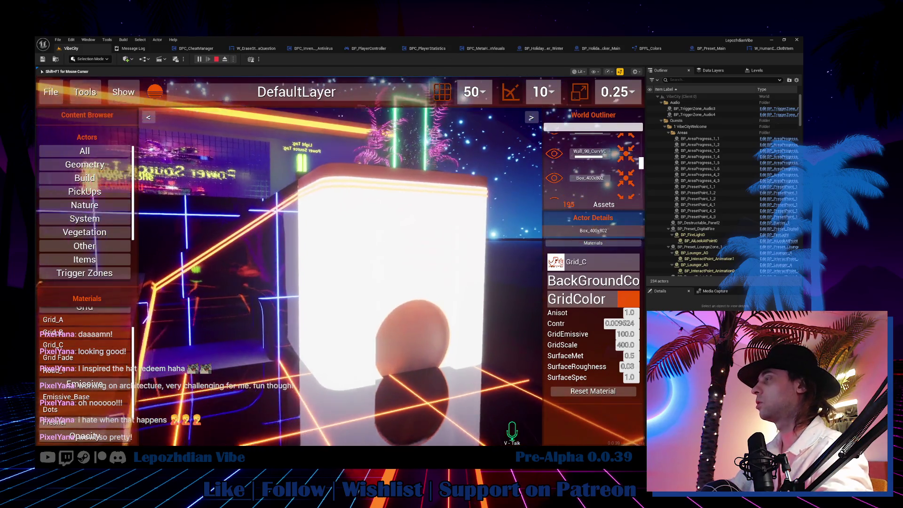
{"action": "left_click_drag", "start_coordinate": [89, 413], "coordinate": [335, 258]}
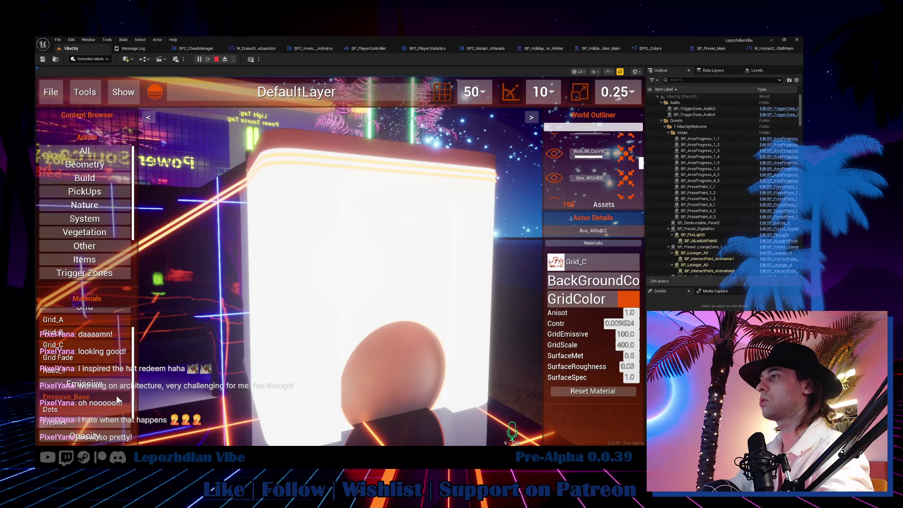
{"action": "scroll", "coordinate": [103, 392], "scroll_direction": "down", "scroll_amount": 2}
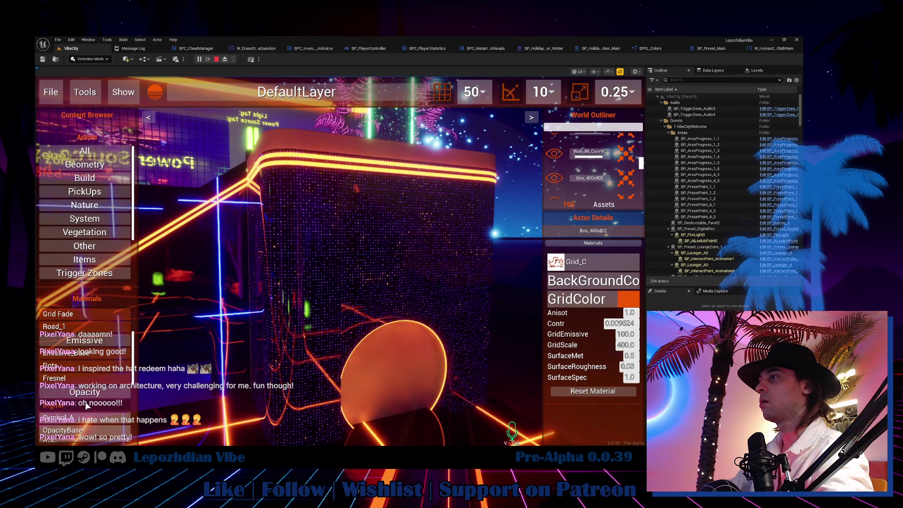
{"action": "left_click_drag", "start_coordinate": [319, 270], "coordinate": [320, 270]}
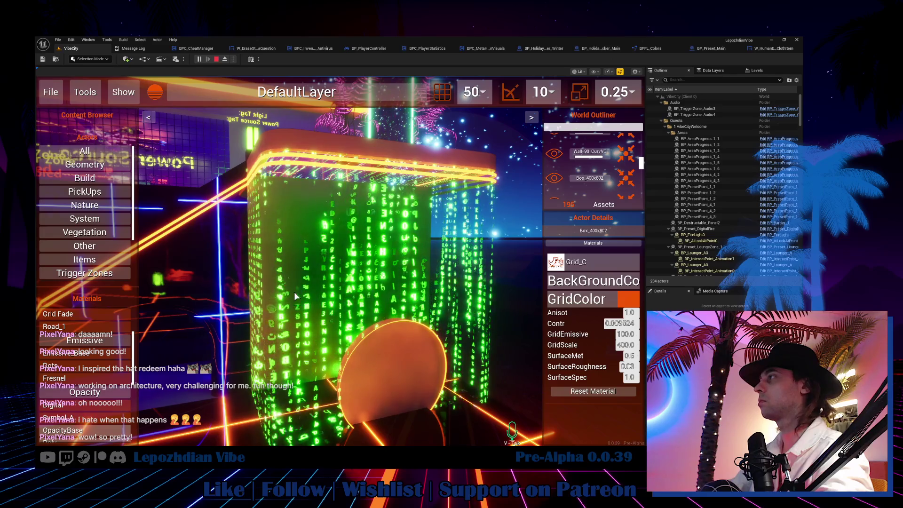
{"action": "left_click", "coordinate": [299, 318]}
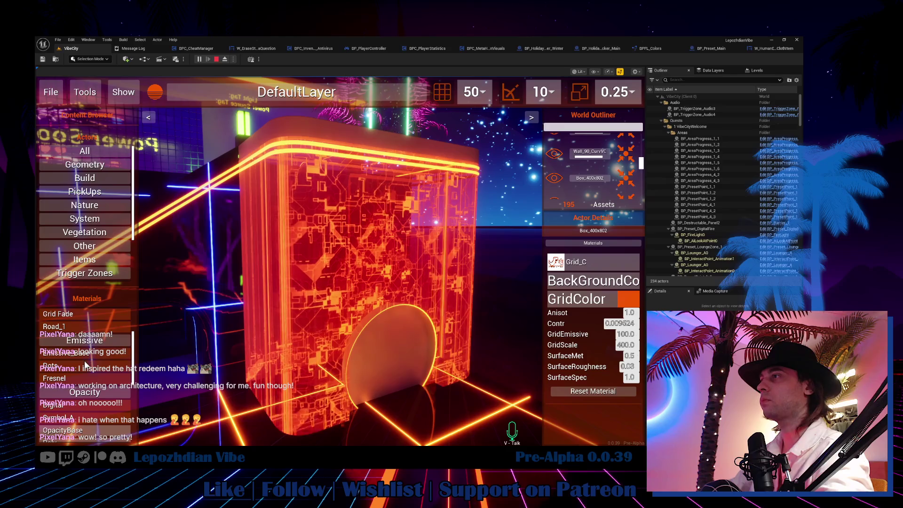
{"action": "scroll", "coordinate": [81, 328], "scroll_direction": "up", "scroll_amount": 1}
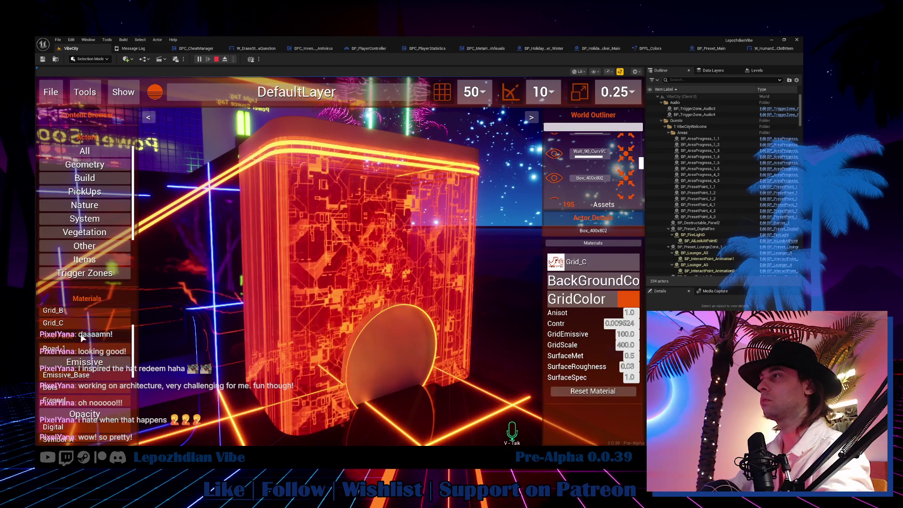
{"action": "left_click", "coordinate": [305, 263]}
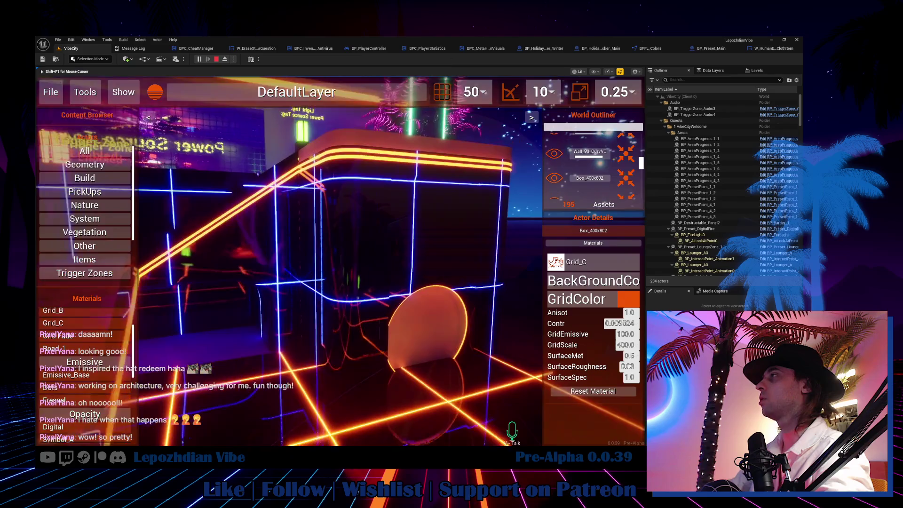
{"action": "key", "text": "shift+F1"}
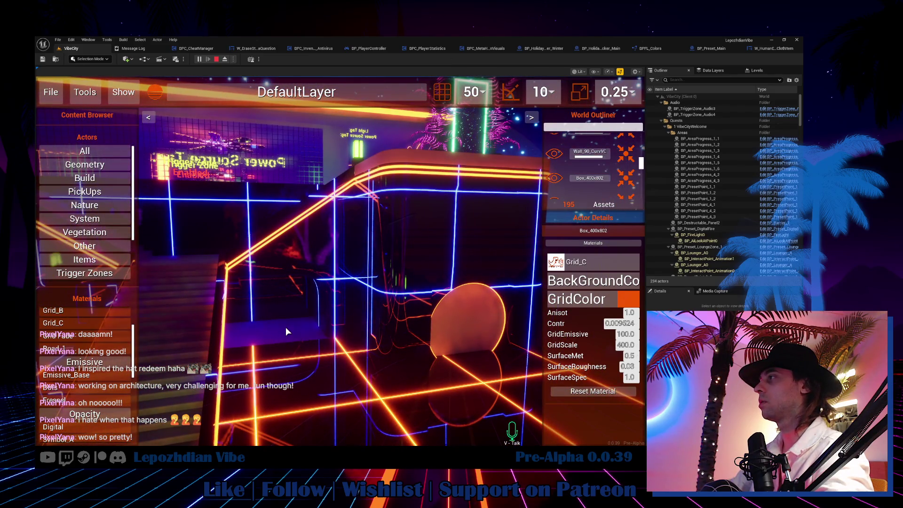
{"action": "left_click", "coordinate": [274, 295]}
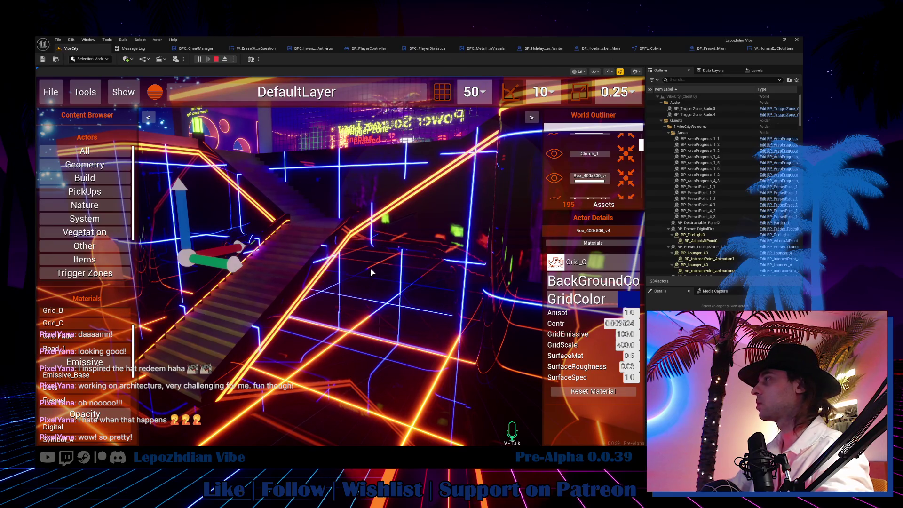
Step: Change the grid colour of both boxes, including Box_400x803, from blue to orange
{"action": "left_click", "coordinate": [625, 300]}
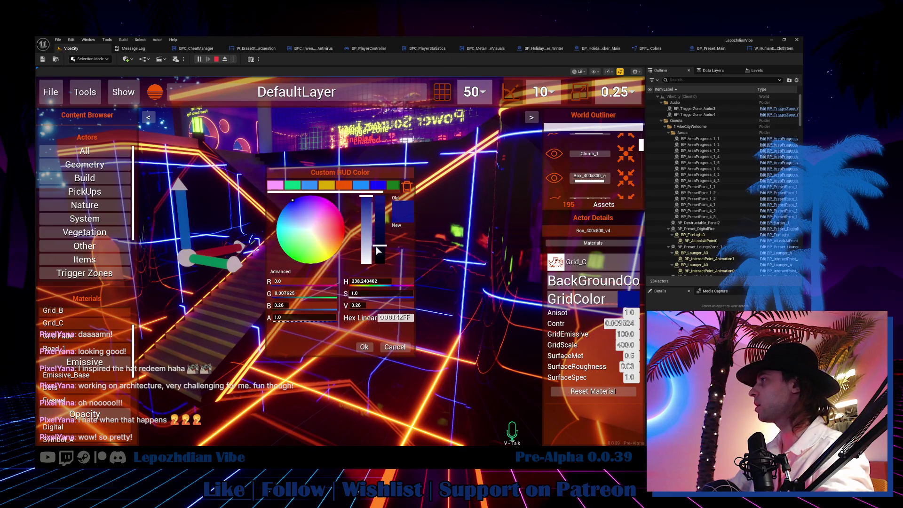
{"action": "left_click", "coordinate": [344, 185]}
{"action": "left_click", "coordinate": [364, 347]}
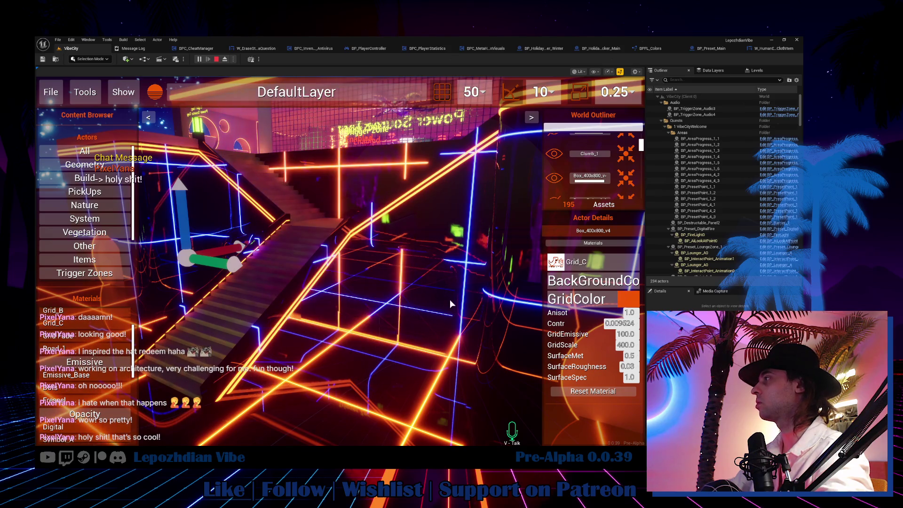
{"action": "left_click", "coordinate": [370, 300]}
{"action": "left_click", "coordinate": [629, 301]}
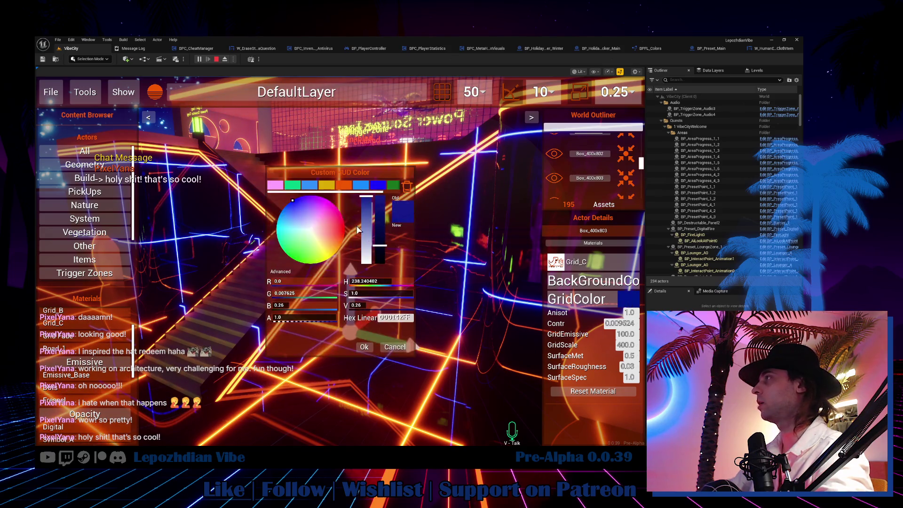
{"action": "left_click", "coordinate": [344, 185]}
{"action": "left_click", "coordinate": [367, 351]}
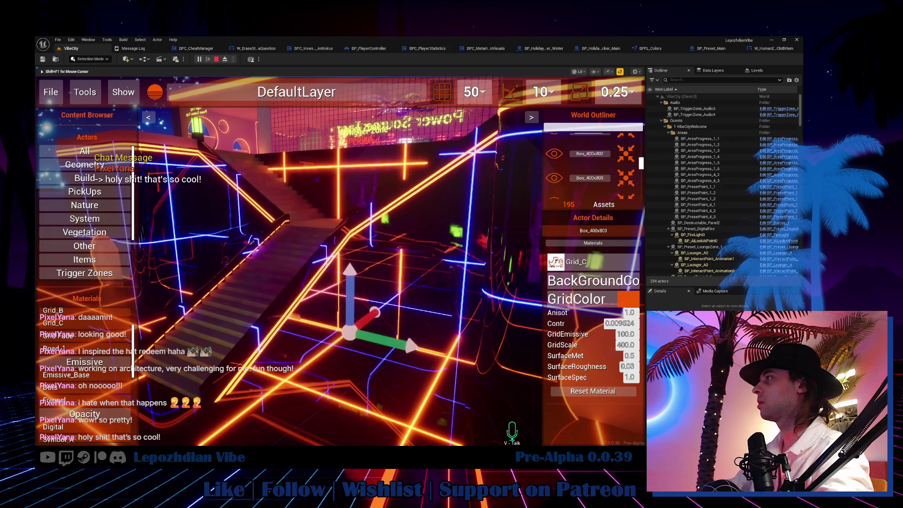
Step: Set the grid colour of both walls, including WallVC_2, to orange
{"action": "left_click", "coordinate": [628, 301]}
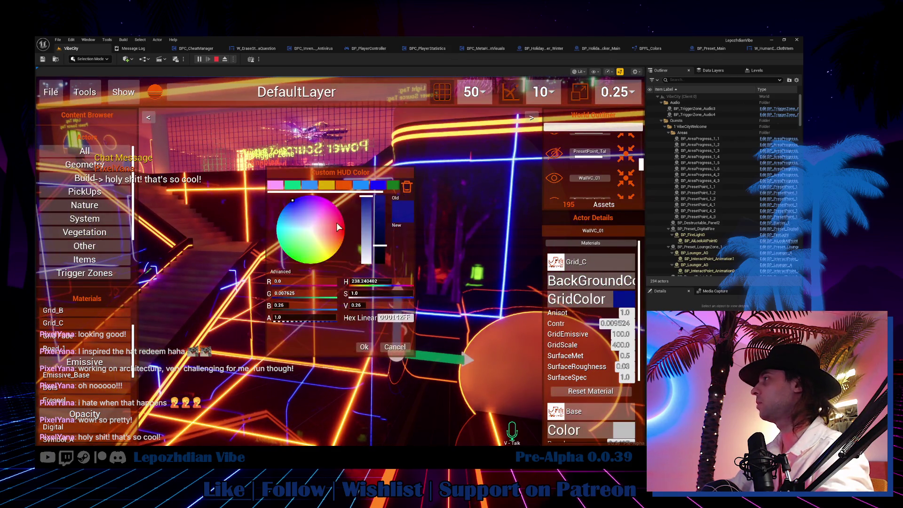
{"action": "left_click", "coordinate": [344, 184]}
{"action": "left_click", "coordinate": [365, 347]}
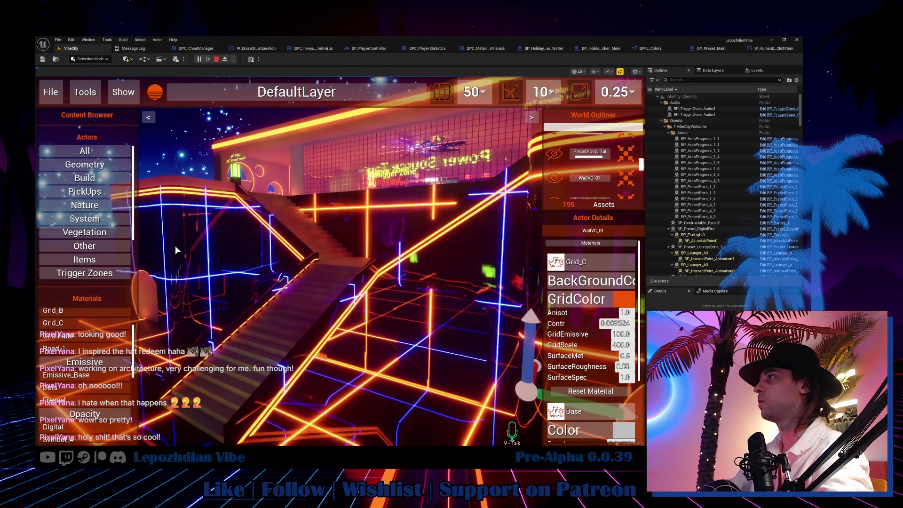
{"action": "left_click", "coordinate": [175, 246]}
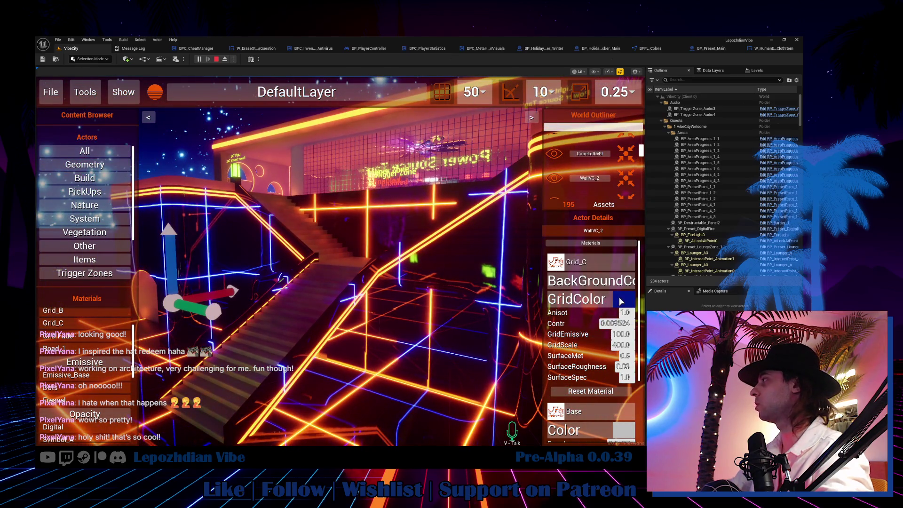
{"action": "left_click", "coordinate": [621, 301]}
{"action": "left_click", "coordinate": [344, 185]}
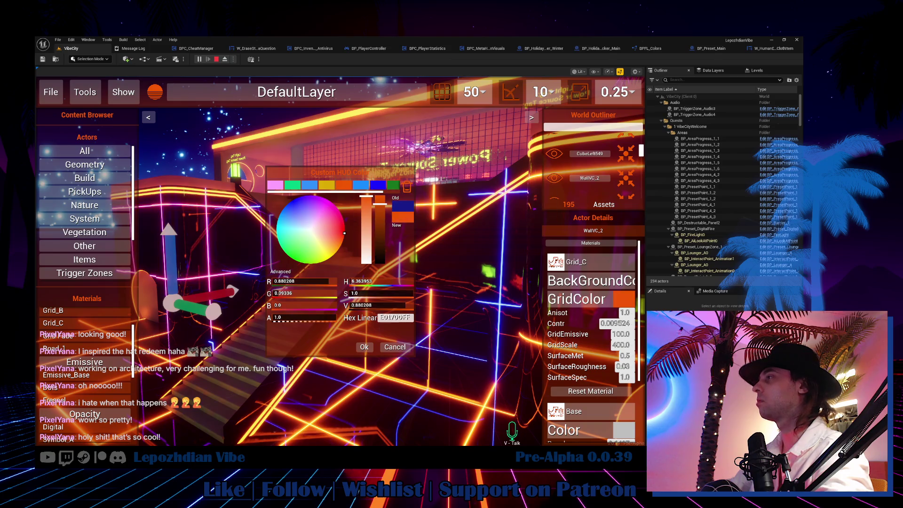
{"action": "left_click", "coordinate": [364, 347]}
Step: Give the stairs StairsVC_02 an orange grid colour
{"action": "left_click", "coordinate": [509, 277]}
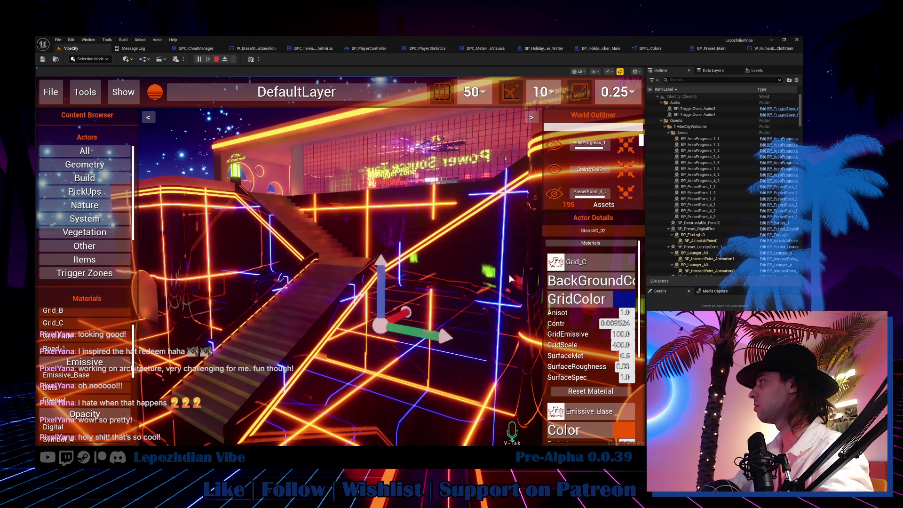
{"action": "left_click", "coordinate": [619, 304]}
{"action": "left_click", "coordinate": [344, 185]}
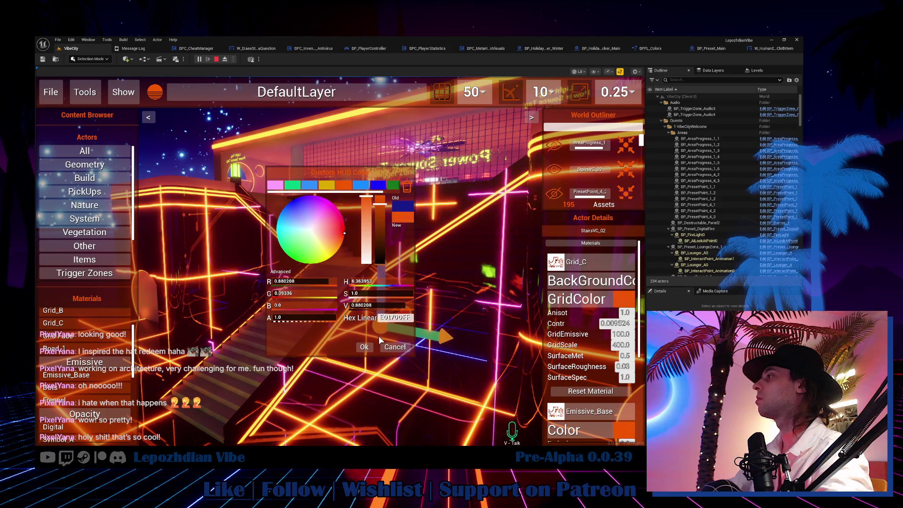
{"action": "left_click", "coordinate": [364, 348]}
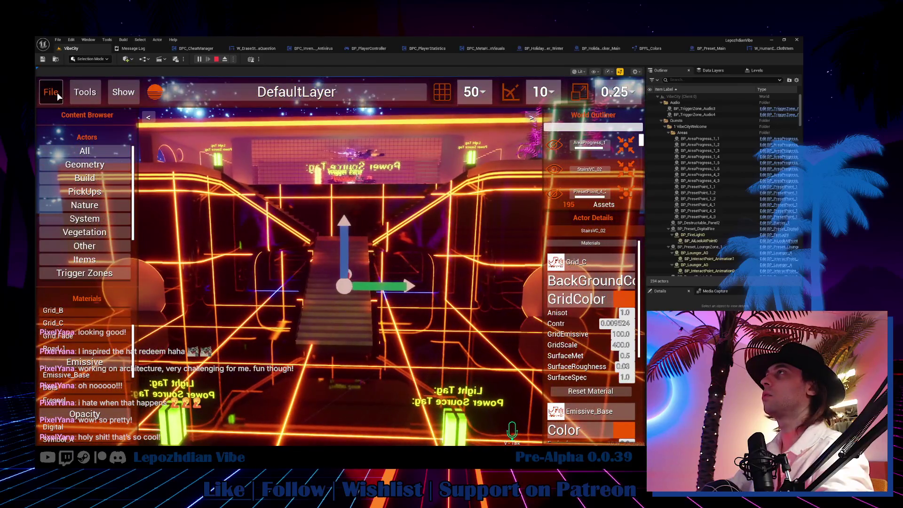
{"action": "left_click", "coordinate": [56, 93]}
Step: Leave the level editor for gameplay and bring up the in-game menu with Tab
{"action": "left_click", "coordinate": [327, 247]}
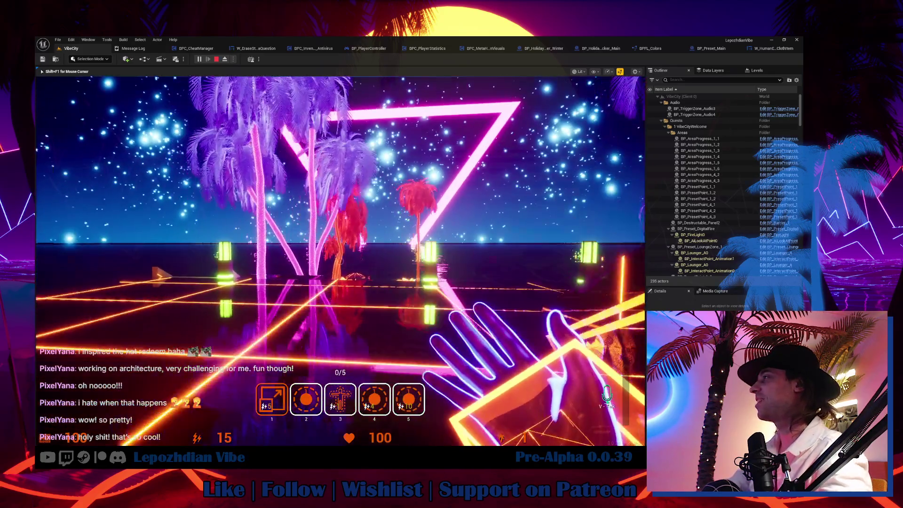
{"action": "key", "text": "Tab"}
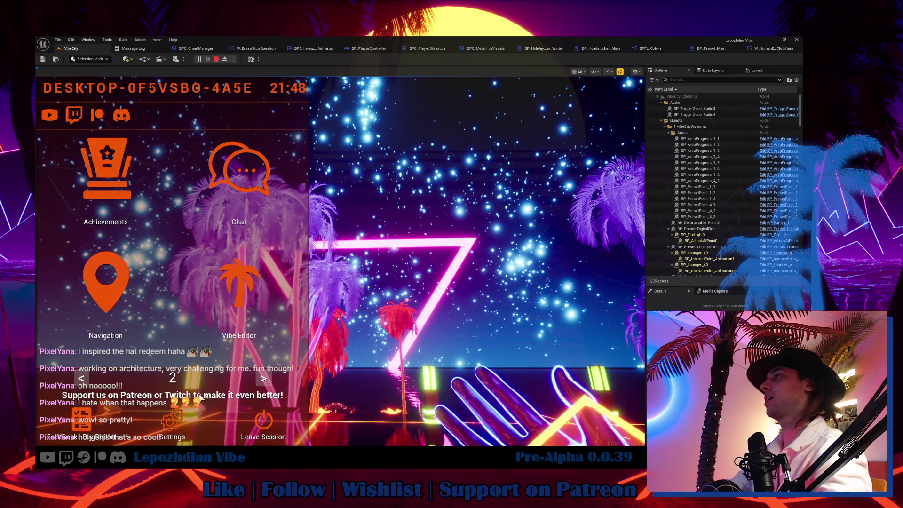
Step: Set the Atmosphere StarsColor to the orange preset and resume playing
{"action": "scroll", "coordinate": [148, 275], "scroll_direction": "up", "scroll_amount": 1}
{"action": "left_click", "coordinate": [201, 172]}
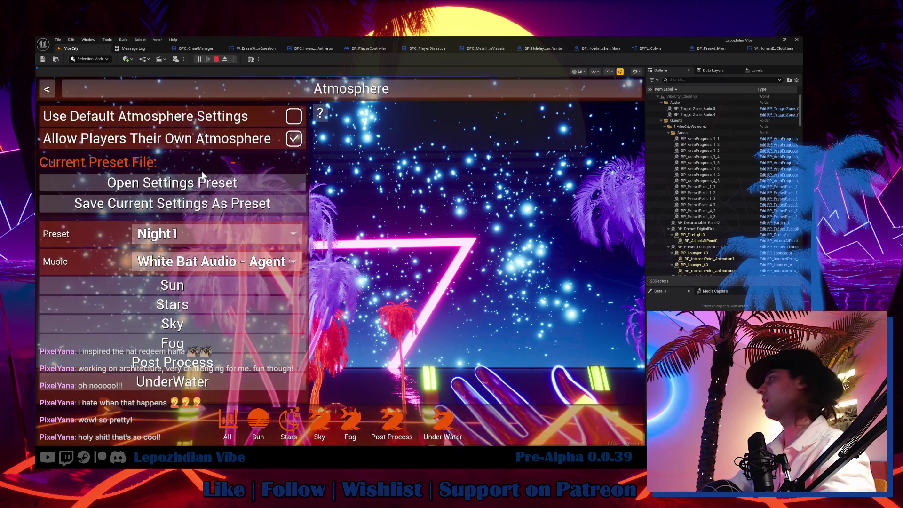
{"action": "left_click", "coordinate": [208, 306]}
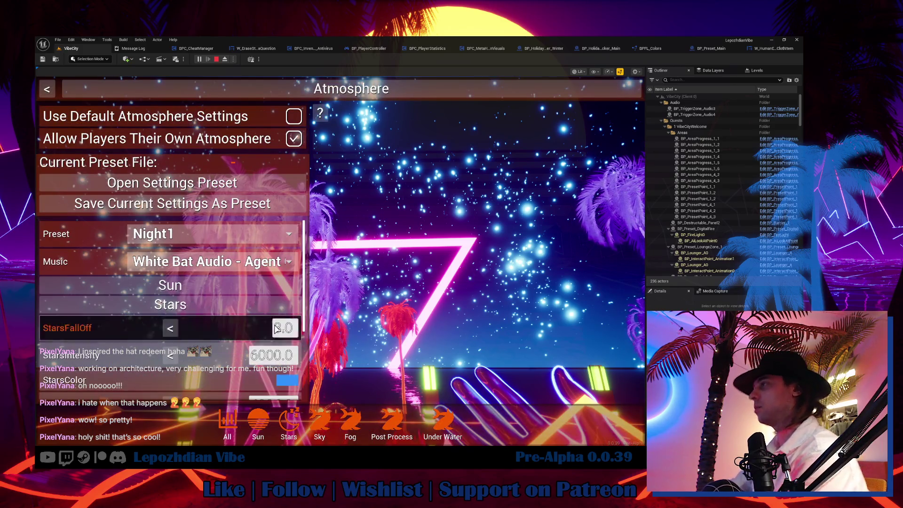
{"action": "left_click", "coordinate": [287, 369]}
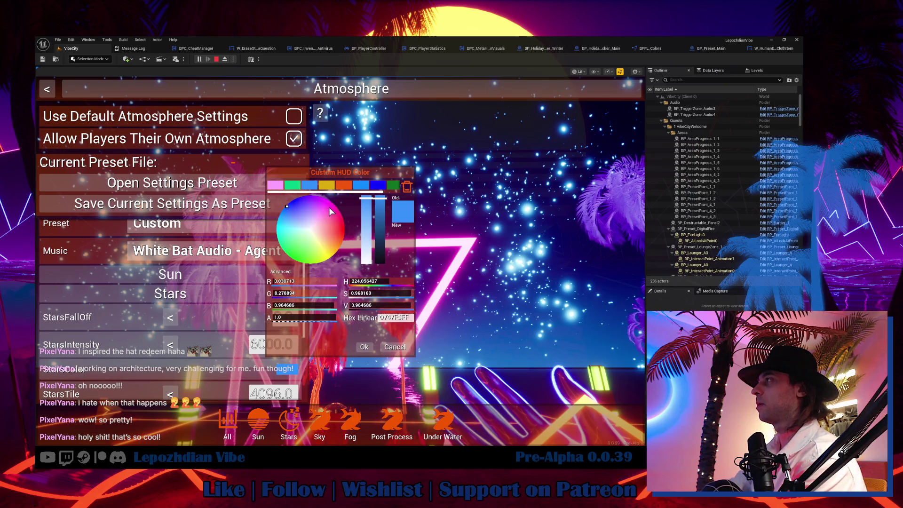
{"action": "left_click", "coordinate": [345, 186]}
{"action": "left_click", "coordinate": [365, 347]}
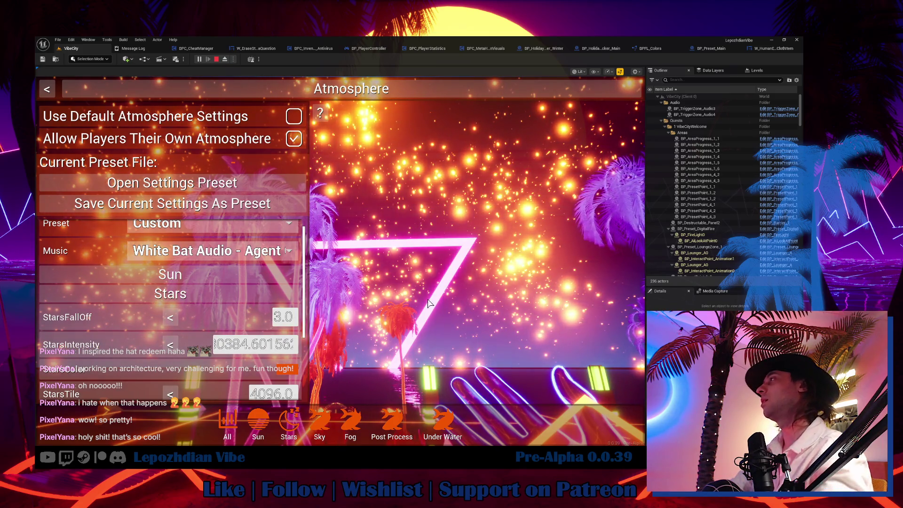
{"action": "key", "text": "Escape"}
{"action": "key", "text": "Escape"}
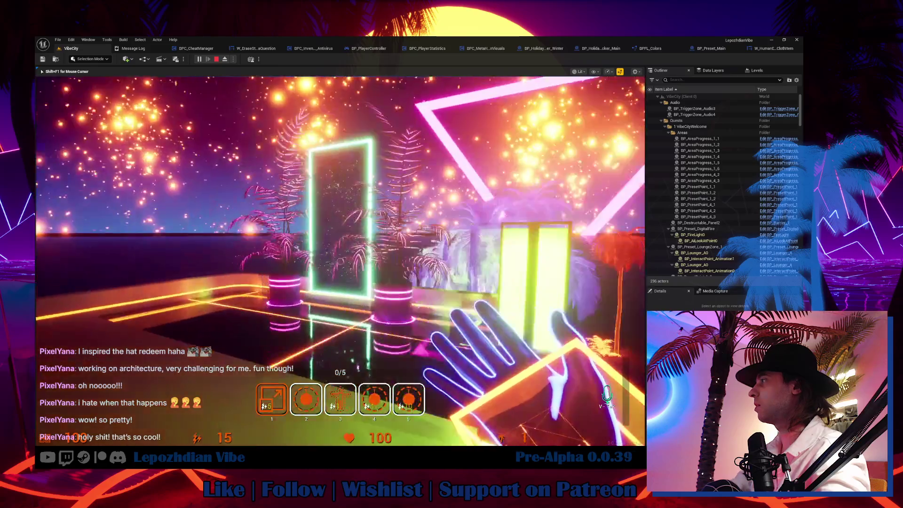
Step: Reopen the Vibe Editor, expand the Grid materials category and inspect two boxes
{"action": "key", "text": "Escape"}
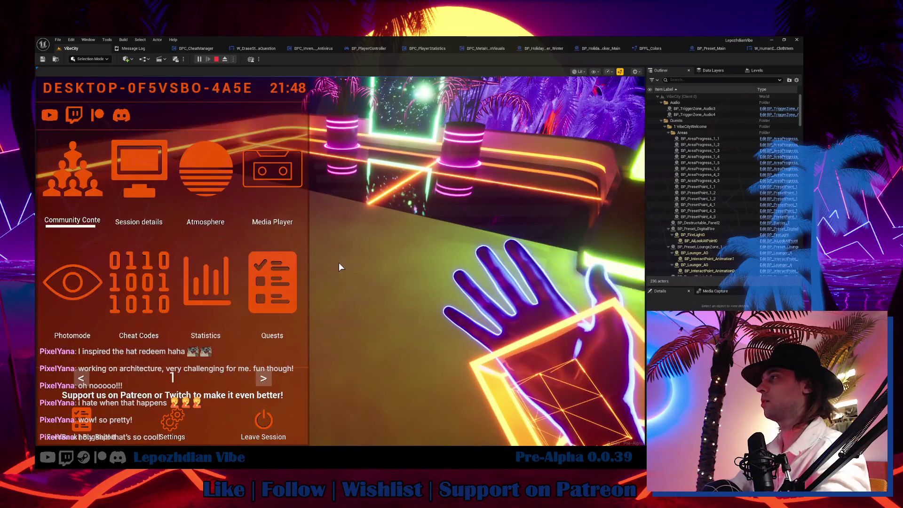
{"action": "left_click", "coordinate": [268, 378]}
{"action": "left_click", "coordinate": [242, 282]}
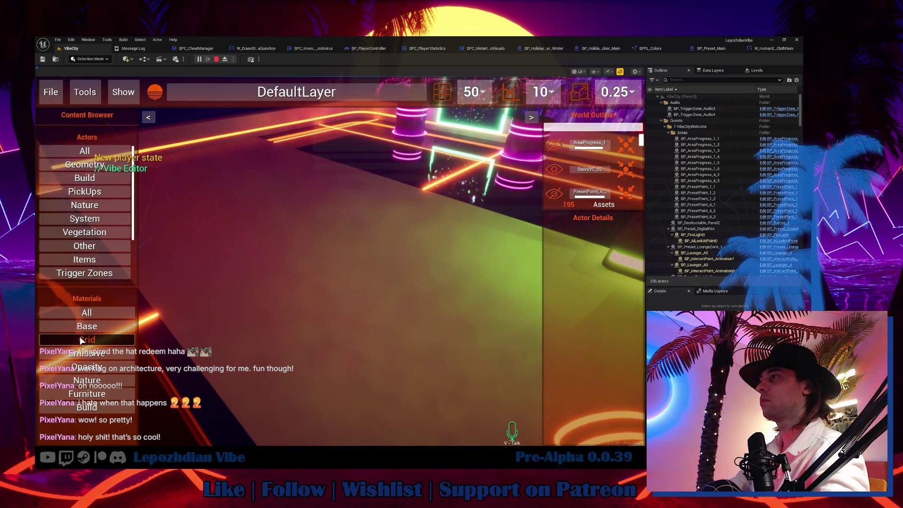
{"action": "left_click", "coordinate": [80, 339]}
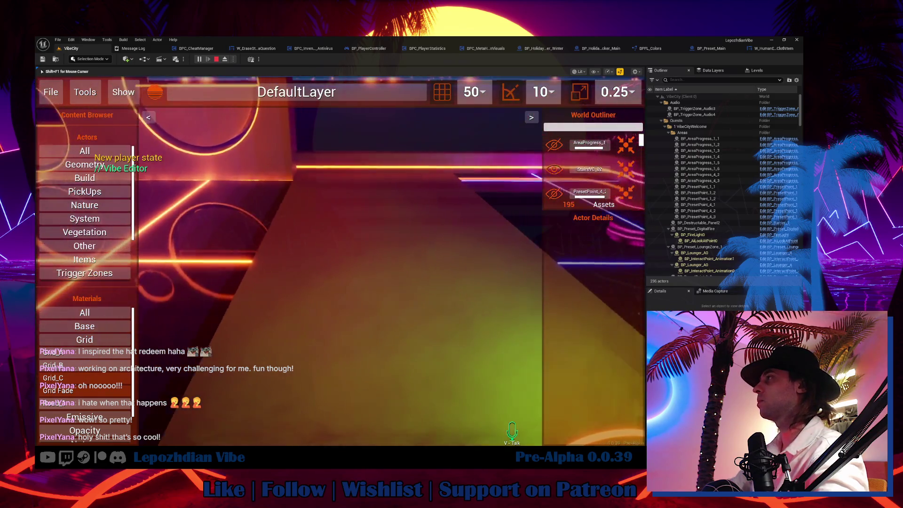
{"action": "left_click", "coordinate": [344, 285]}
{"action": "left_click", "coordinate": [337, 302]}
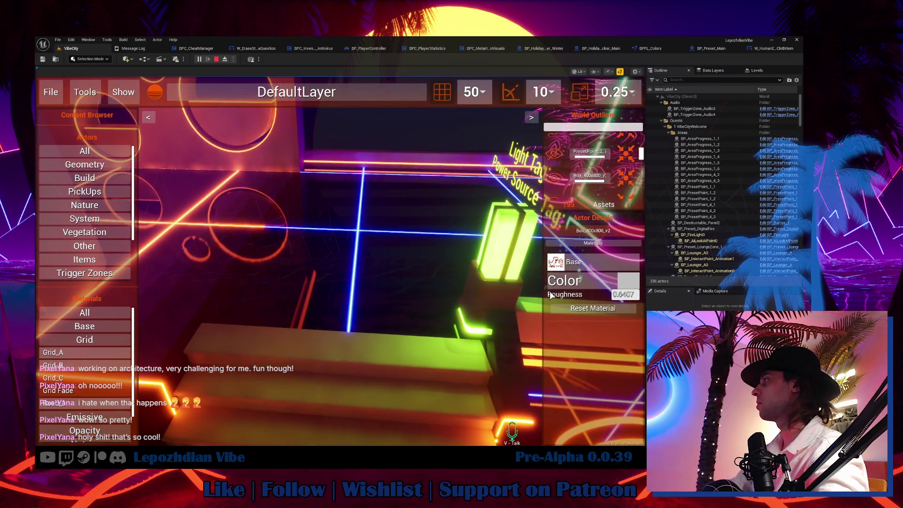
Step: Select the box beside StairsVC_02 and set its grid colour to the orange preset
{"action": "left_click", "coordinate": [350, 404]}
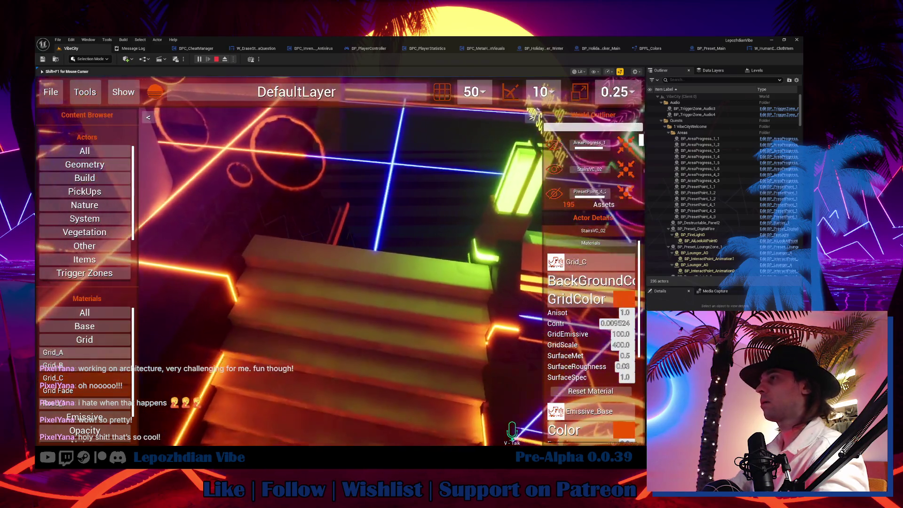
{"action": "left_click", "coordinate": [345, 257]}
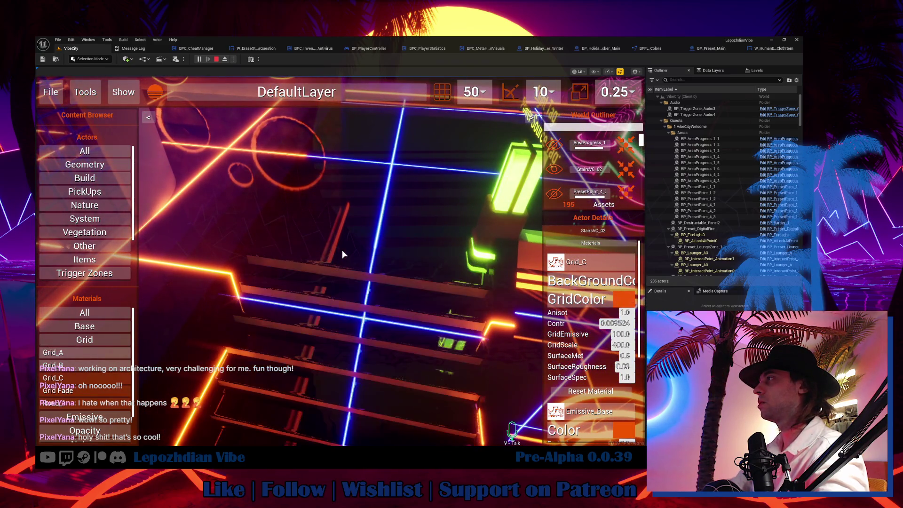
{"action": "left_click", "coordinate": [481, 258]}
{"action": "left_click", "coordinate": [629, 299]}
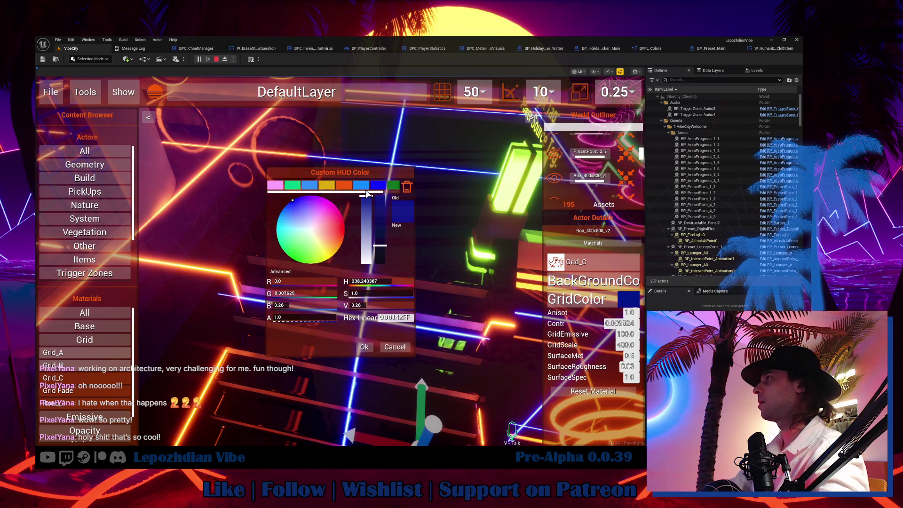
{"action": "left_click", "coordinate": [343, 185]}
{"action": "left_click", "coordinate": [364, 348]}
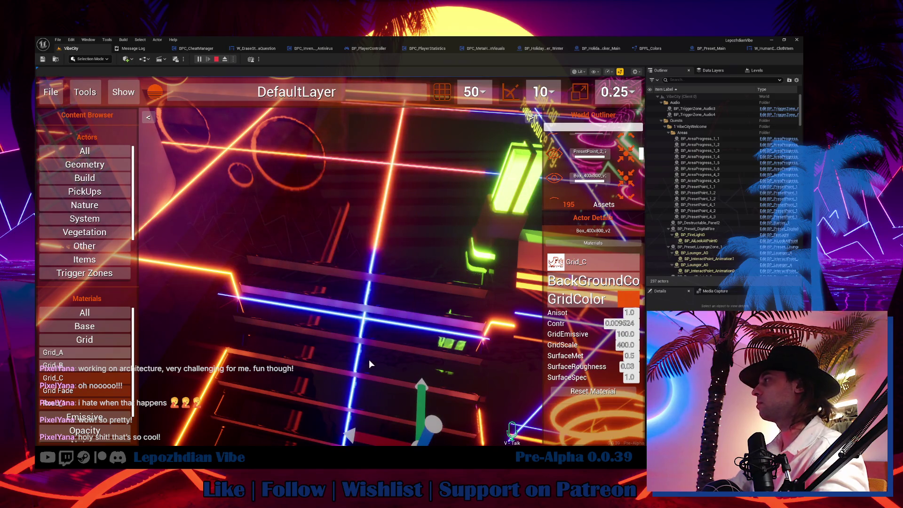
Step: Switch StairsVC_02's grid colour from blue to orange
{"action": "left_click", "coordinate": [369, 359]}
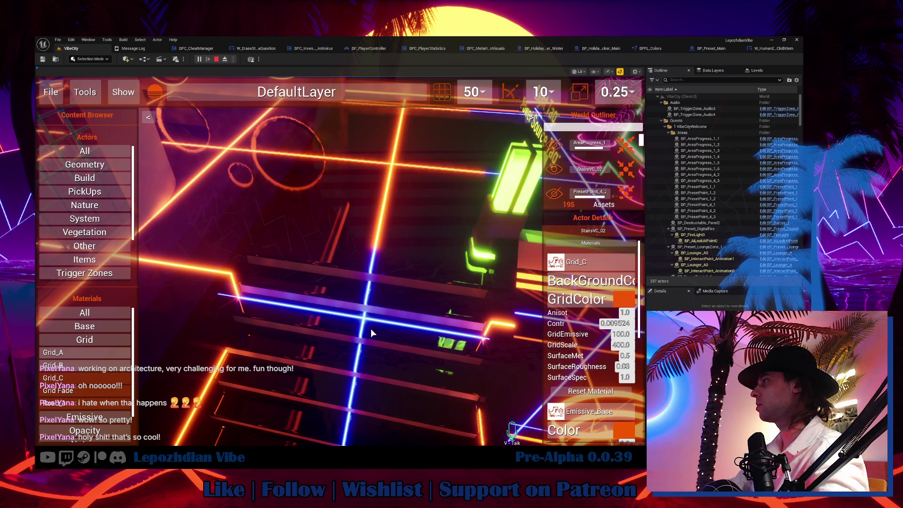
{"action": "scroll", "coordinate": [588, 376], "scroll_direction": "down", "scroll_amount": 5}
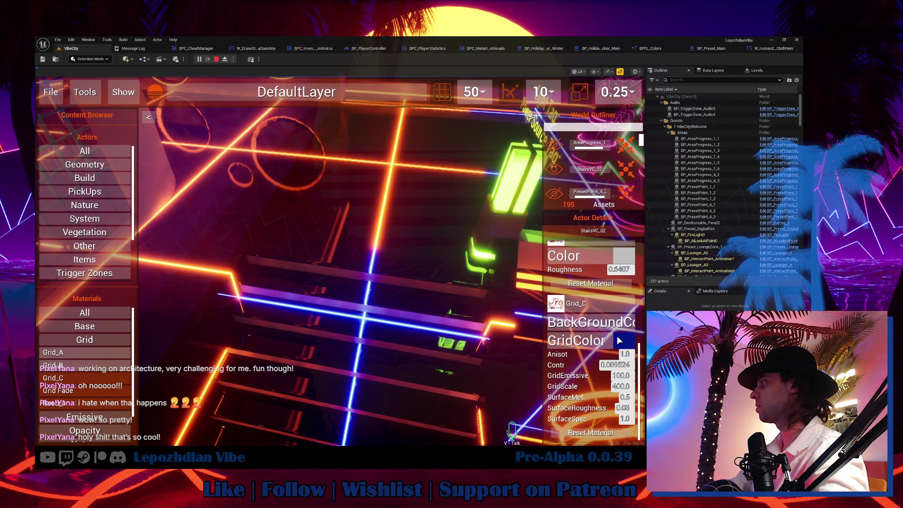
{"action": "left_click", "coordinate": [617, 336]}
{"action": "left_click", "coordinate": [349, 186]}
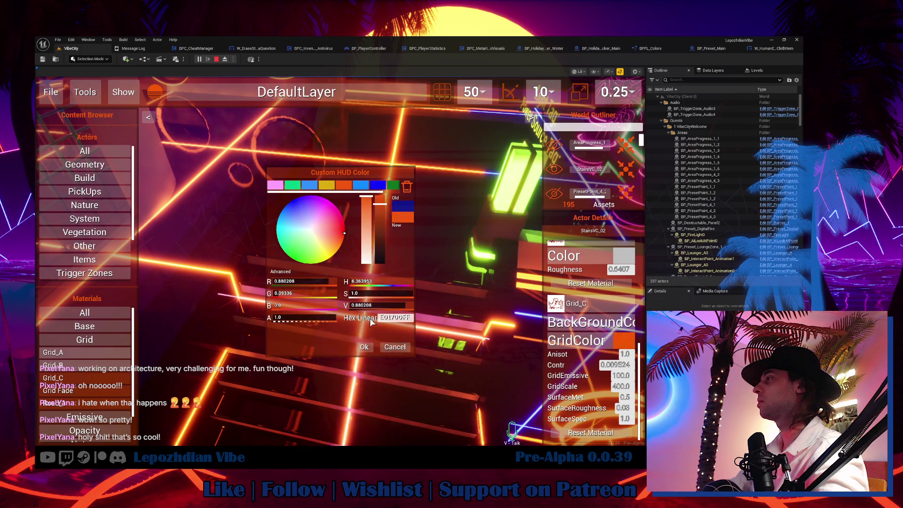
{"action": "left_click", "coordinate": [364, 347]}
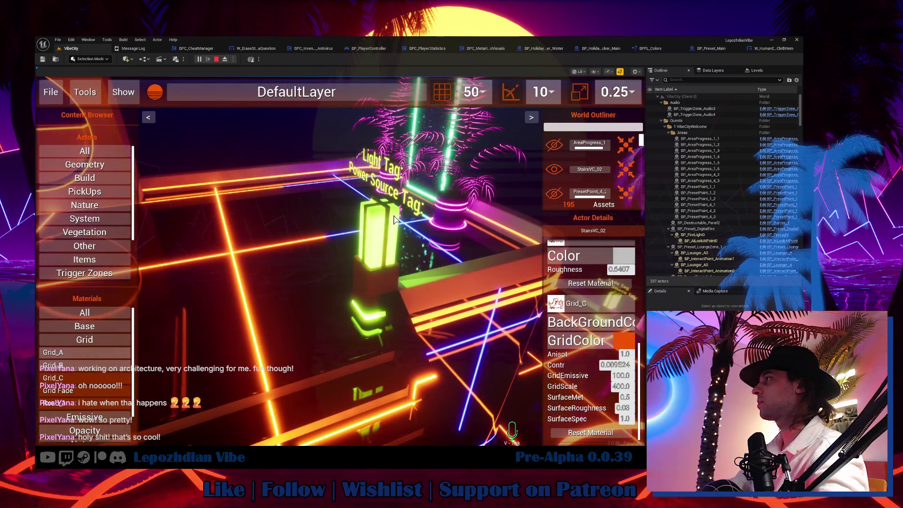
Step: Change WallVC_01's Grid_C grid colour from blue to orange
{"action": "left_click", "coordinate": [349, 204]}
{"action": "scroll", "coordinate": [617, 354], "scroll_direction": "up", "scroll_amount": 3}
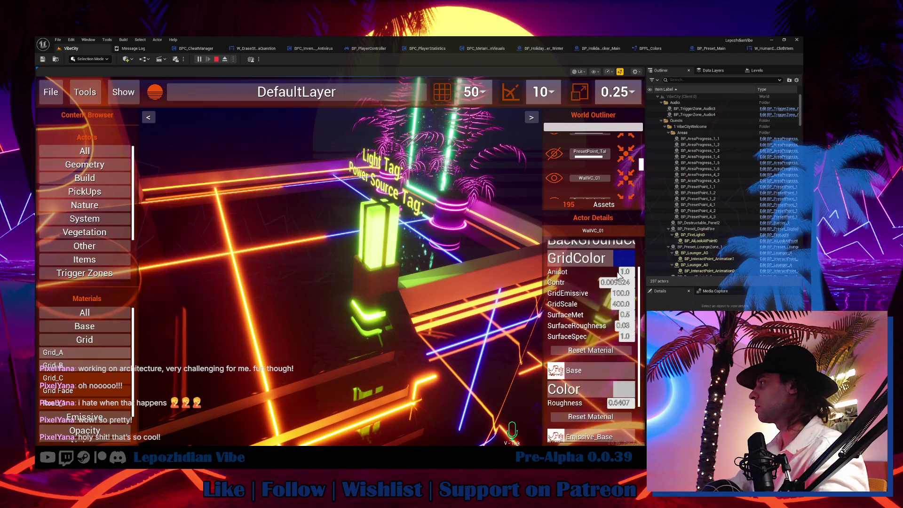
{"action": "left_click", "coordinate": [624, 292]}
{"action": "left_click", "coordinate": [344, 185]}
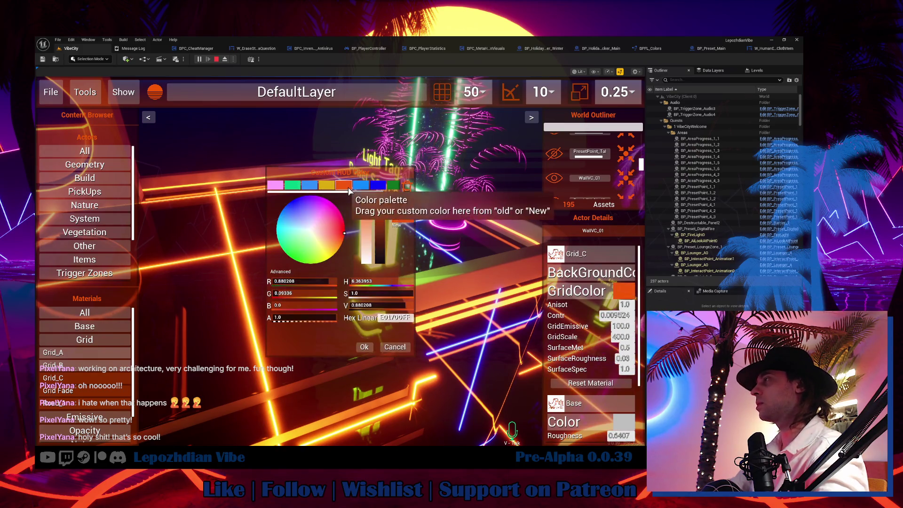
{"action": "left_click", "coordinate": [368, 349]}
Step: Exit the Vibe Editor to gameplay and scan the staircase for environment changing points
{"action": "left_click", "coordinate": [44, 91]}
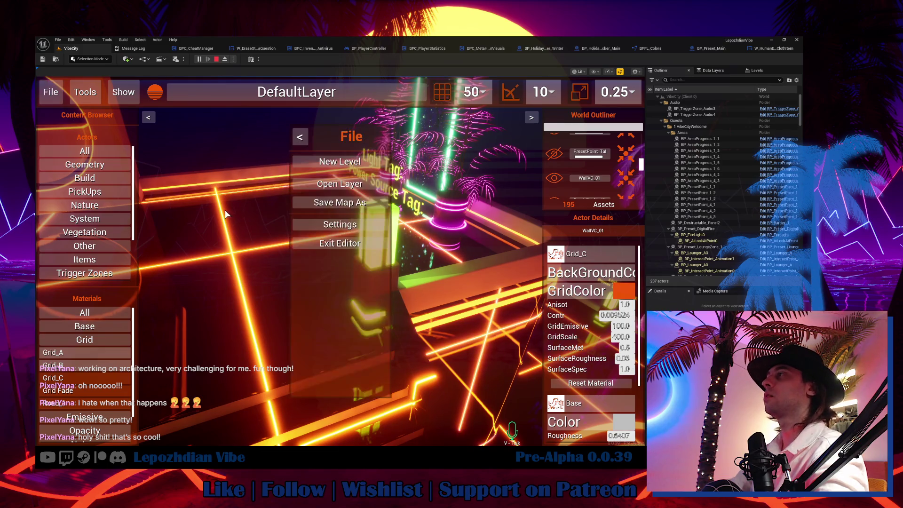
{"action": "left_click", "coordinate": [342, 243]}
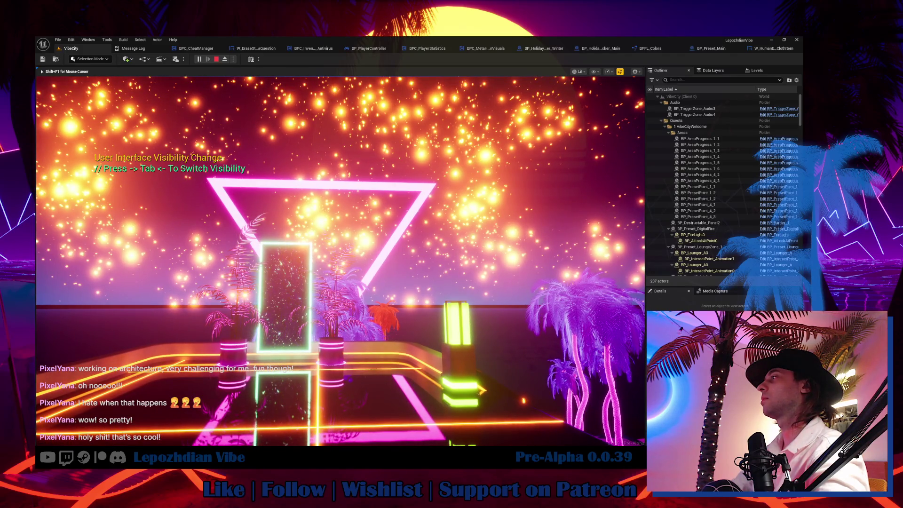
{"action": "key", "text": "Tab"}
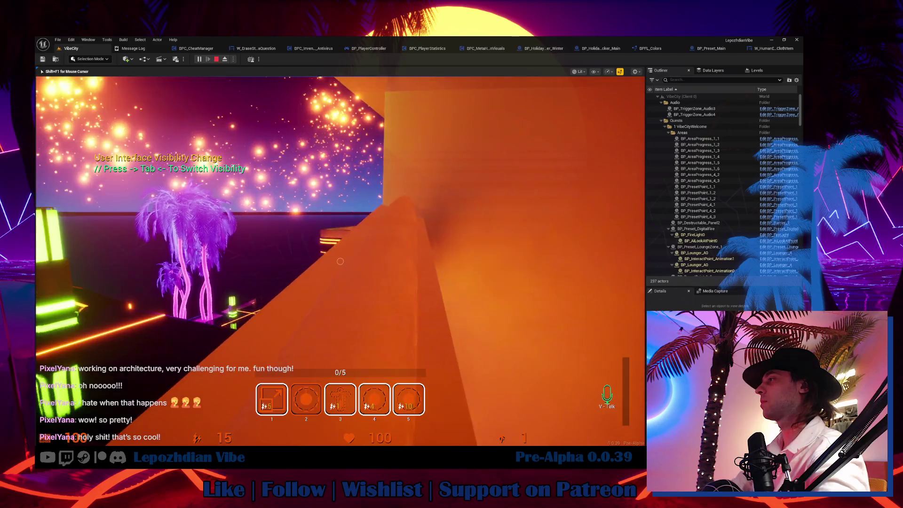
{"action": "left_click", "coordinate": [340, 261]}
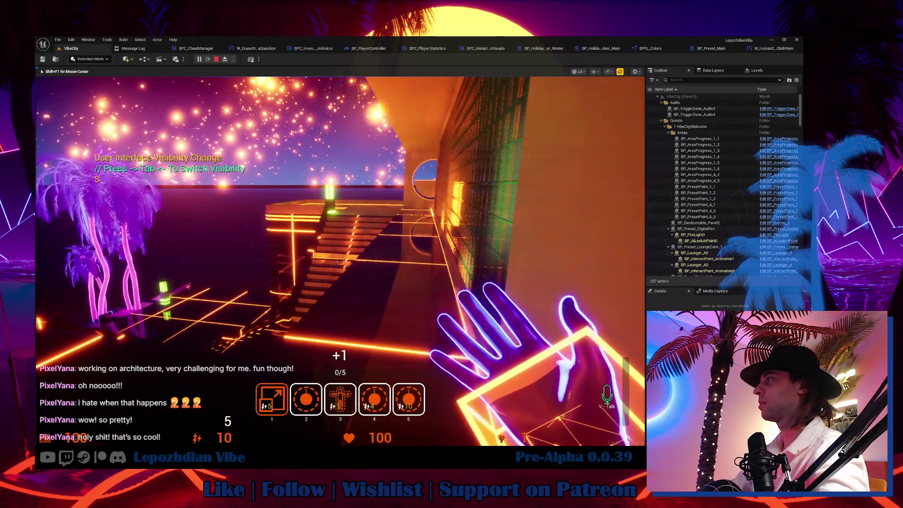
{"action": "key", "text": "Tab"}
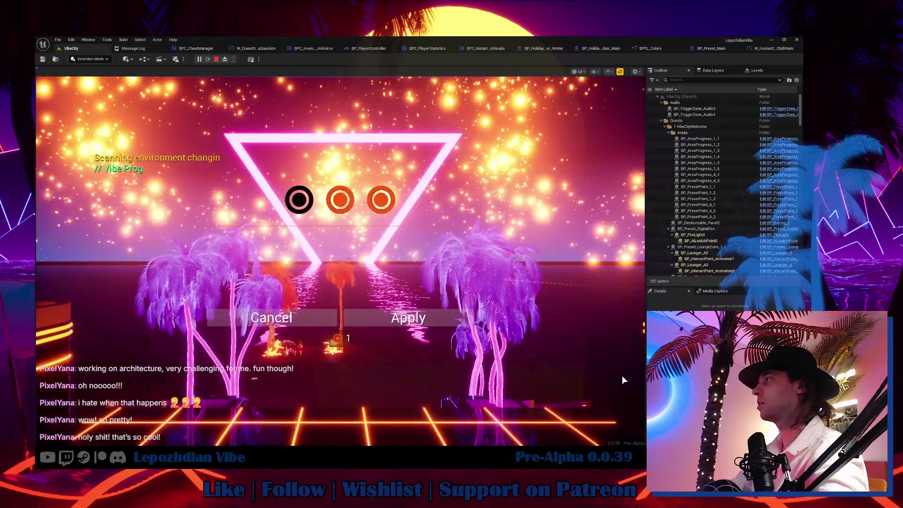
{"action": "left_click", "coordinate": [400, 318]}
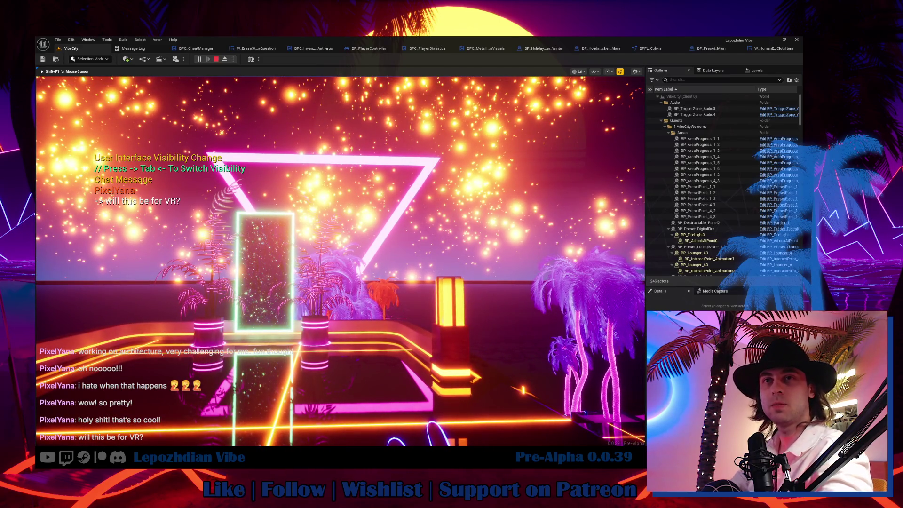
Step: Try the portal colour slots, leave it with a green frame, and open the hand menu
{"action": "key", "text": "Tab"}
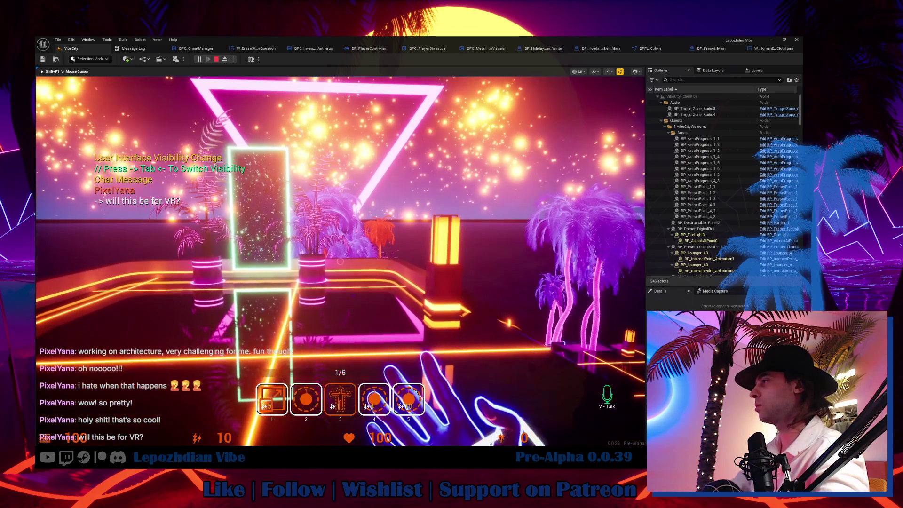
{"action": "key", "text": "Tab"}
{"action": "key", "text": "Tab"}
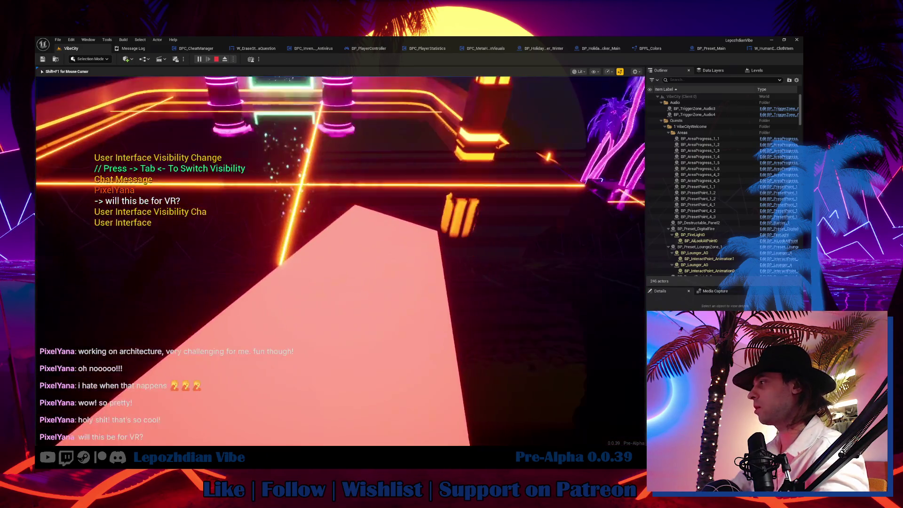
{"action": "key", "text": "Tab"}
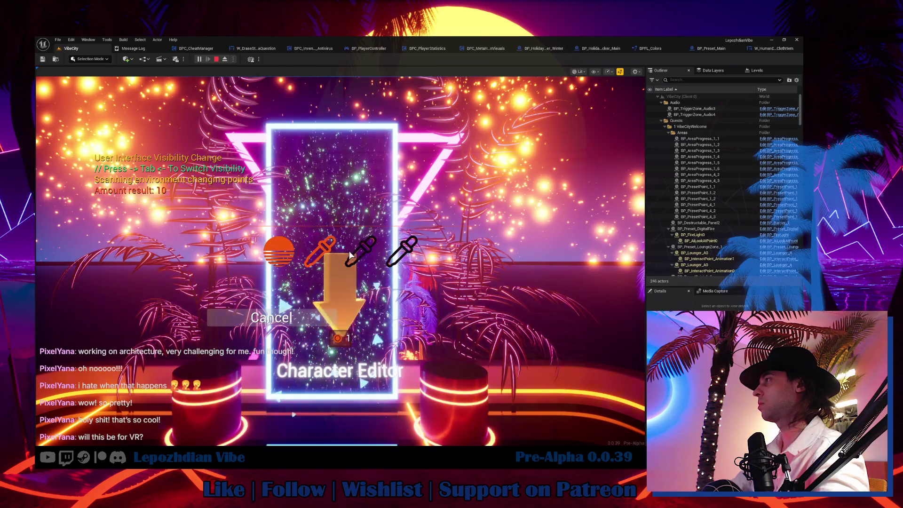
{"action": "left_click", "coordinate": [348, 253]}
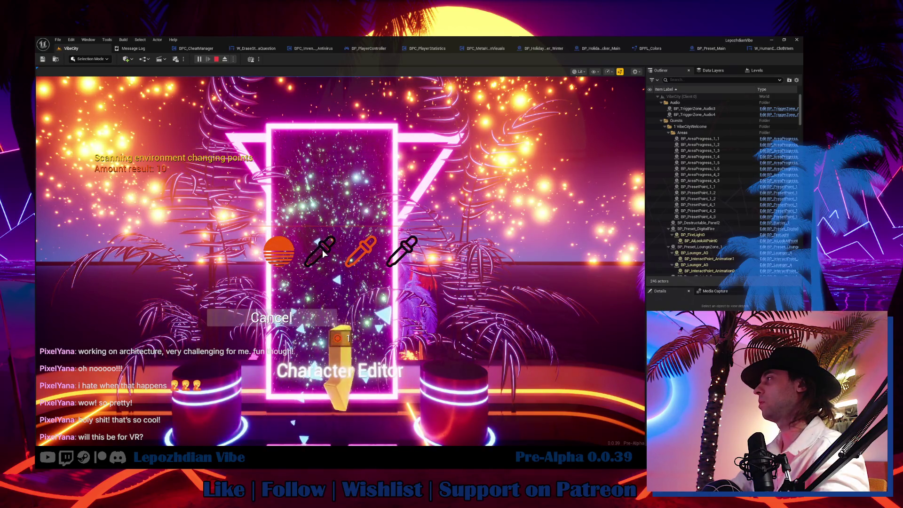
{"action": "left_click", "coordinate": [322, 249]}
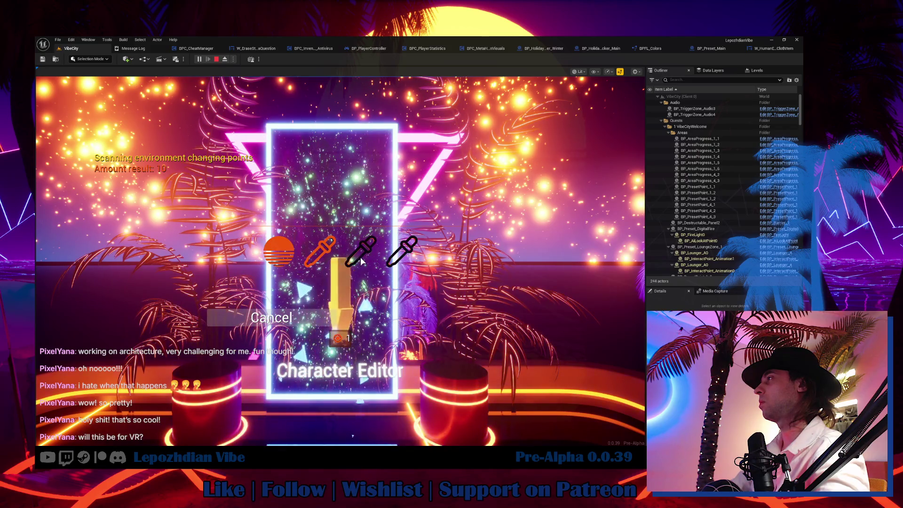
{"action": "left_click", "coordinate": [271, 317]}
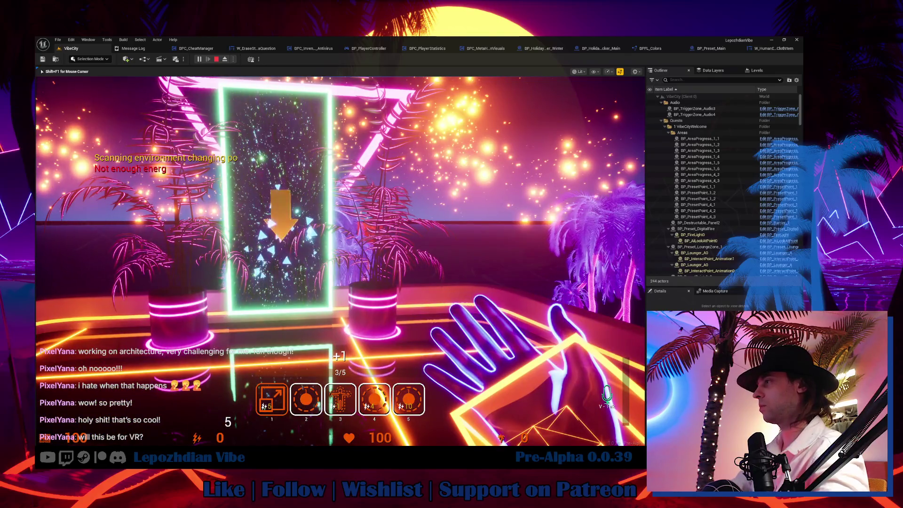
{"action": "key", "text": "Tab"}
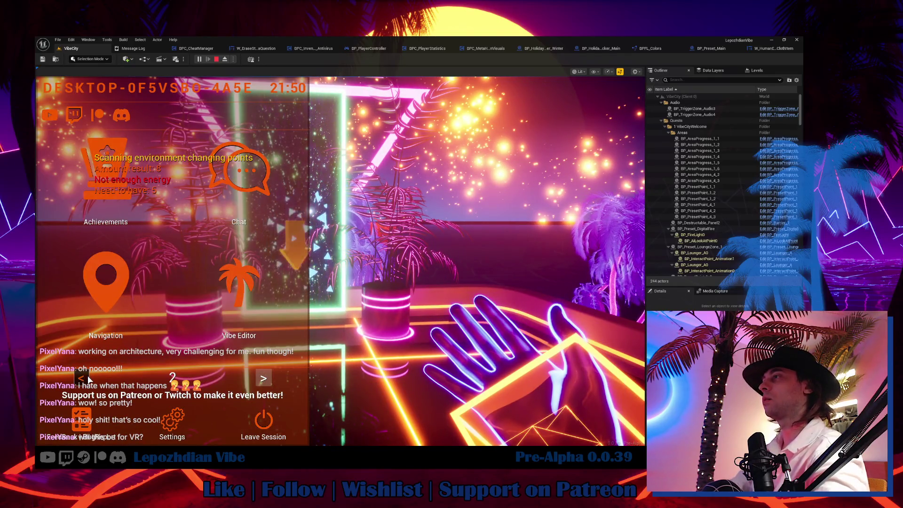
Step: Add four Vibe Points through the Cheat Codes panel and resume play
{"action": "left_click", "coordinate": [84, 377]}
{"action": "left_click", "coordinate": [285, 284]}
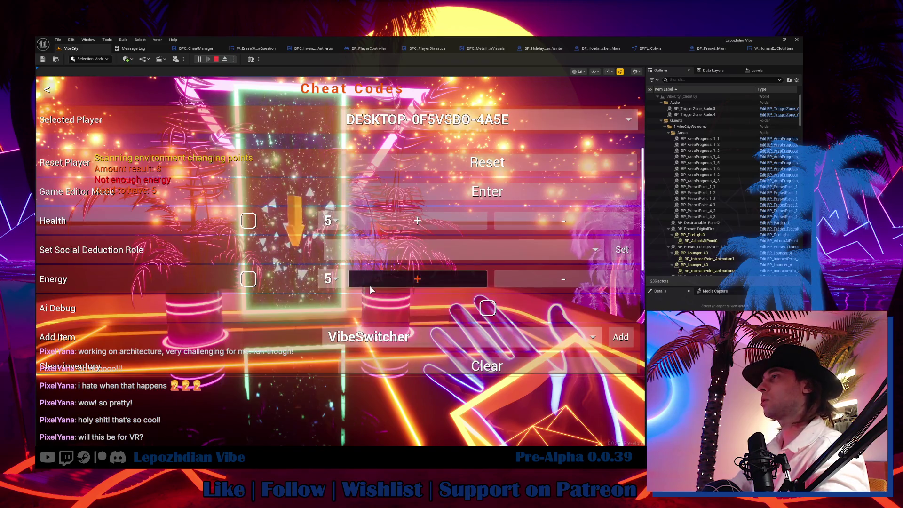
{"action": "scroll", "coordinate": [370, 306], "scroll_direction": "down", "scroll_amount": 3}
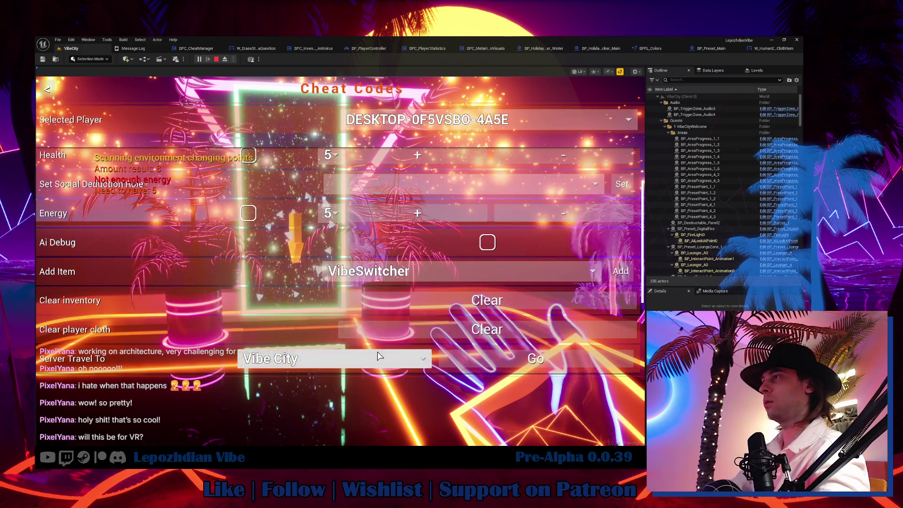
{"action": "scroll", "coordinate": [377, 343], "scroll_direction": "down", "scroll_amount": 1}
{"action": "left_click", "coordinate": [389, 367]}
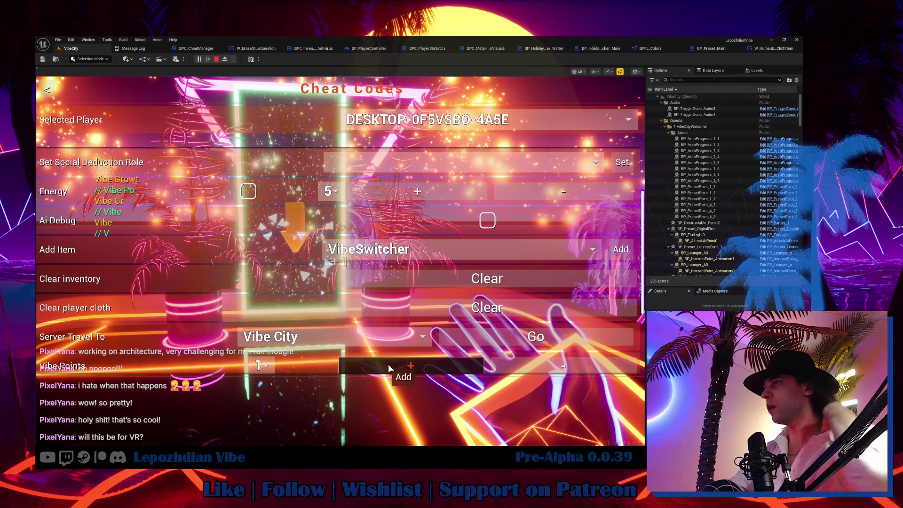
{"action": "left_click", "coordinate": [389, 367]}
{"action": "left_click", "coordinate": [389, 367]}
{"action": "left_click", "coordinate": [389, 367]}
{"action": "key", "text": "Escape"}
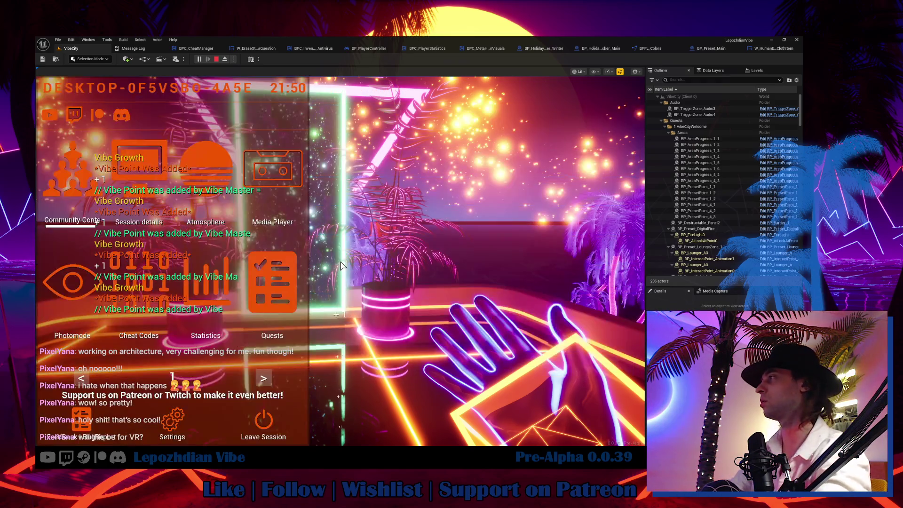
{"action": "key", "text": "Escape"}
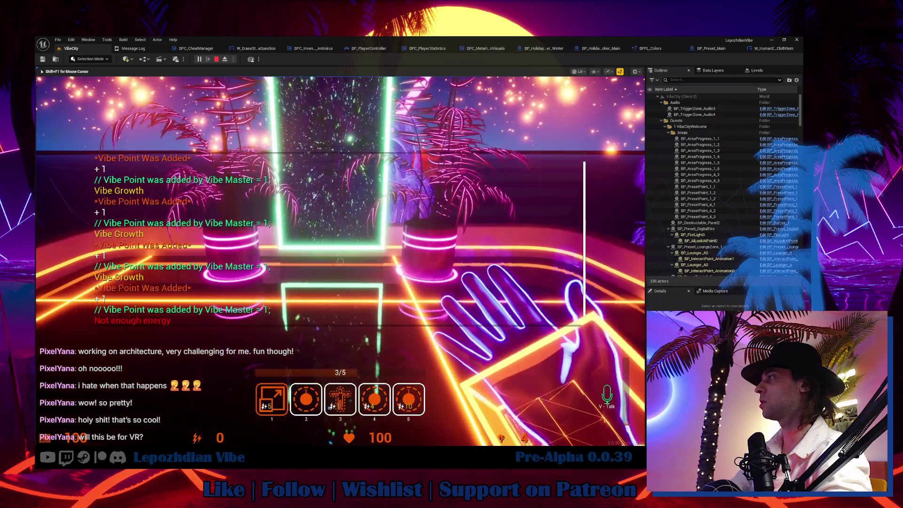
Step: Enable Infinite Energy in Cheat Codes and walk the player into the portal
{"action": "key", "text": "s"}
{"action": "key", "text": "Escape"}
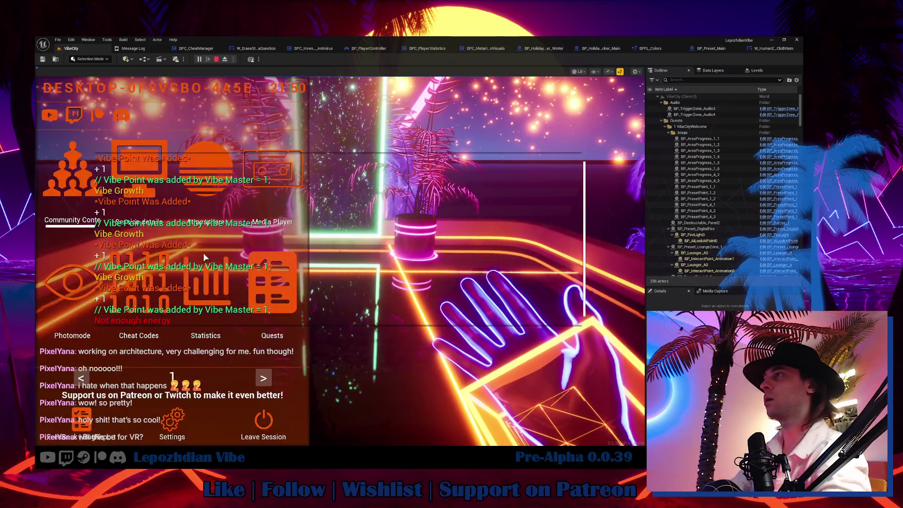
{"action": "left_click", "coordinate": [141, 292]}
{"action": "left_click", "coordinate": [242, 283]}
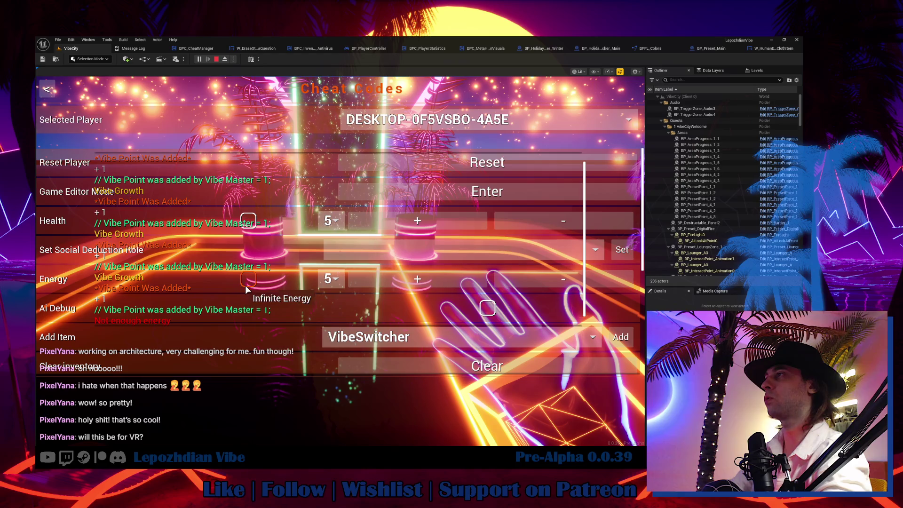
{"action": "key", "text": "Escape"}
{"action": "key", "text": "Escape"}
{"action": "key", "text": "w"}
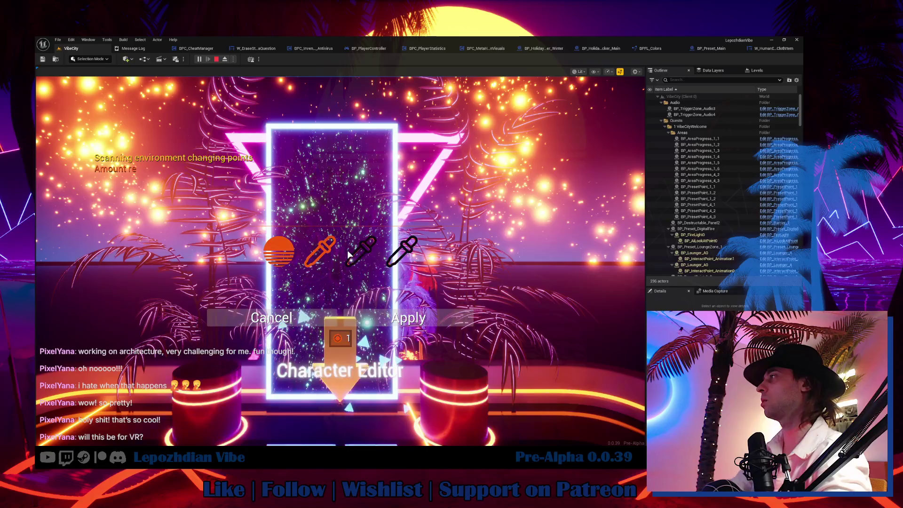
Step: Apply the character colour changes in the Character Editor
{"action": "left_click", "coordinate": [433, 312]}
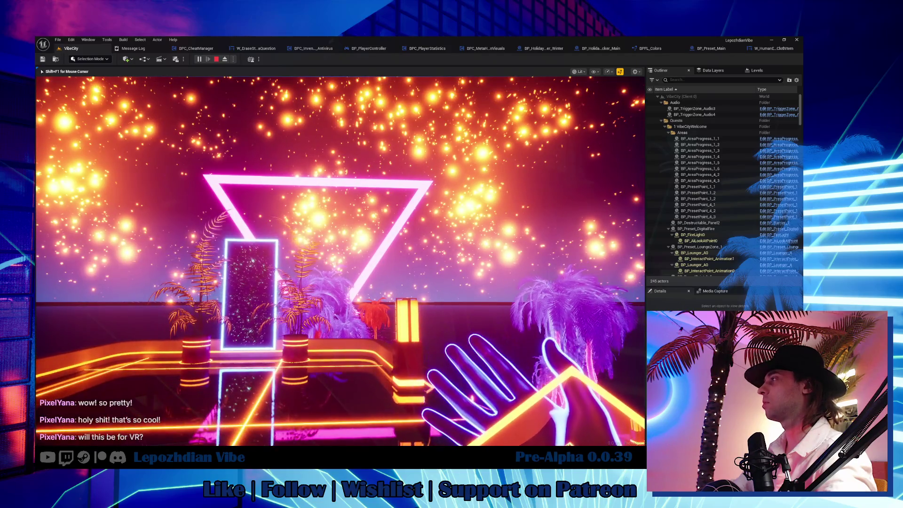
Step: Try the F11 immersive view, then inspect the view mode and play settings menus
{"action": "key", "text": "F11"}
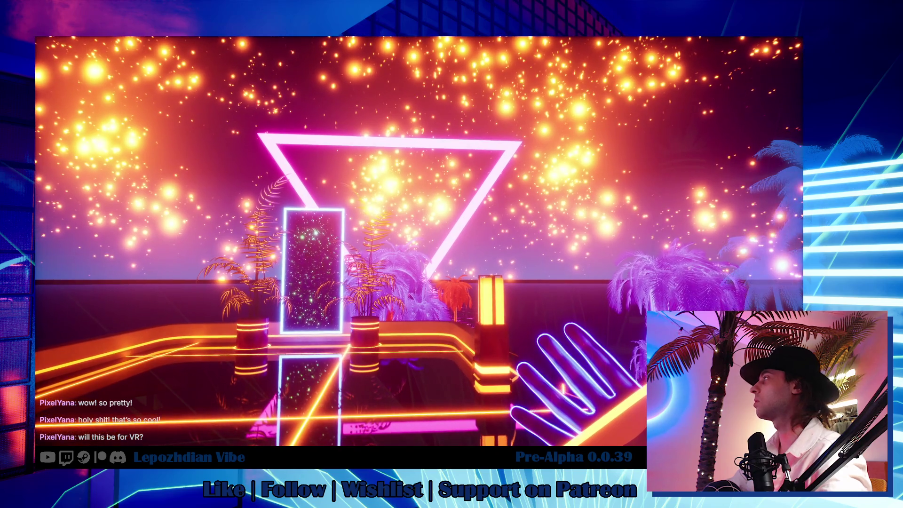
{"action": "key", "text": "F11"}
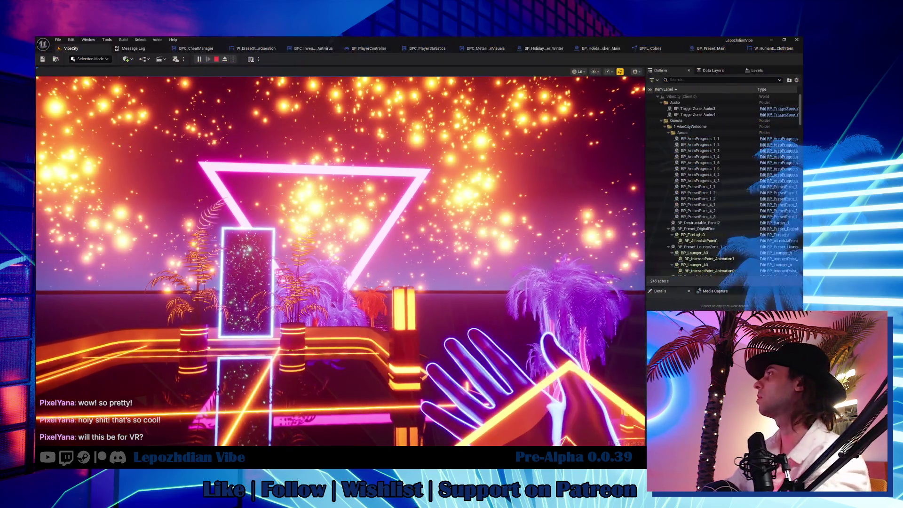
{"action": "left_click", "coordinate": [574, 73]}
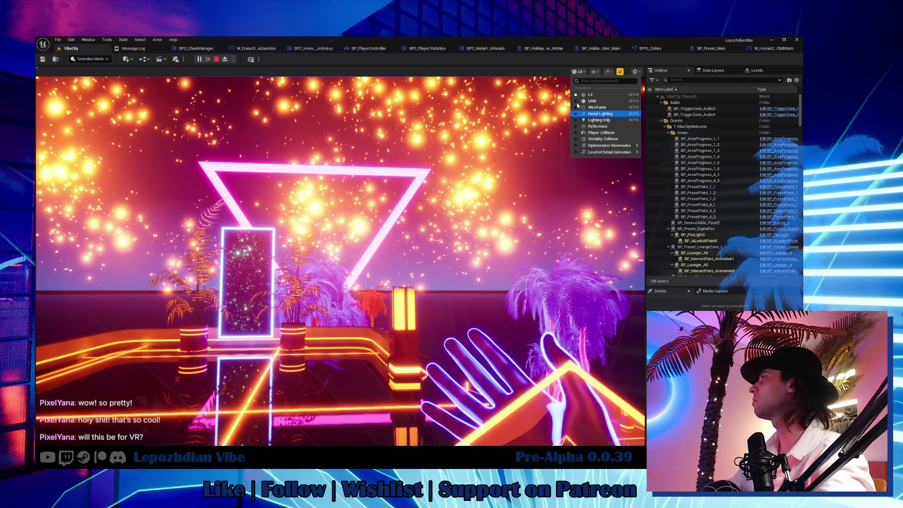
{"action": "left_click", "coordinate": [249, 70]}
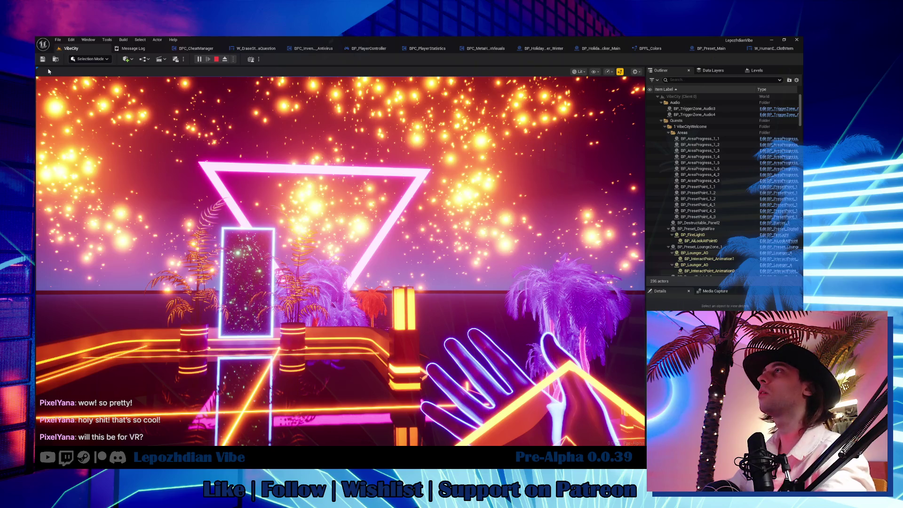
{"action": "left_click", "coordinate": [640, 72]}
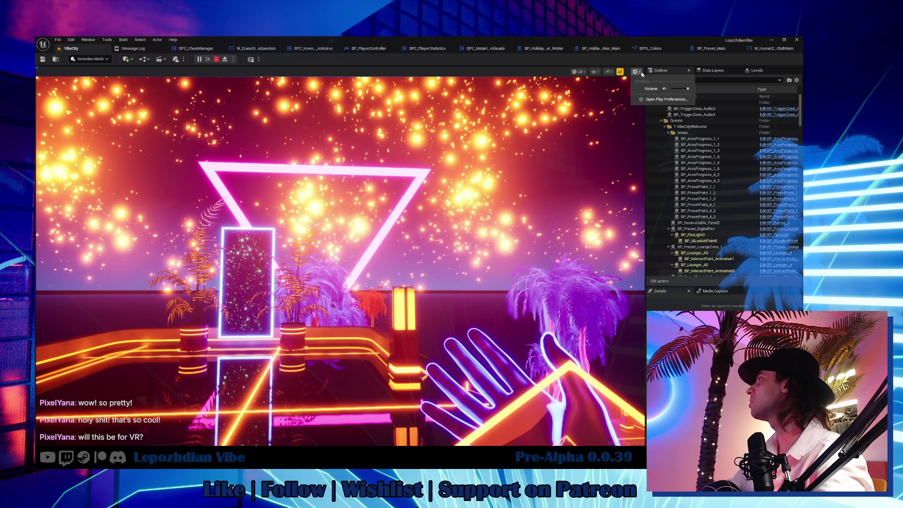
{"action": "left_click", "coordinate": [662, 99]}
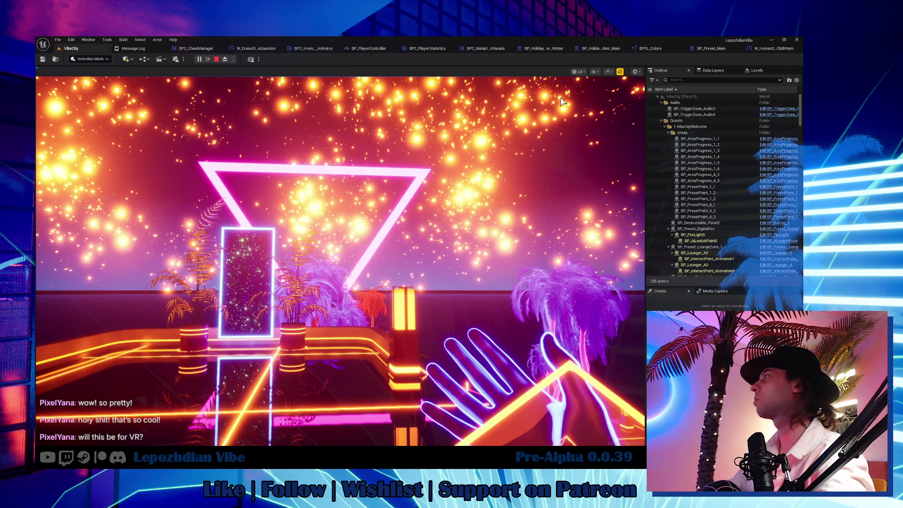
Step: Inspect the Show flags and Scalability menus, then return to full-window immersive play
{"action": "left_click", "coordinate": [601, 73]}
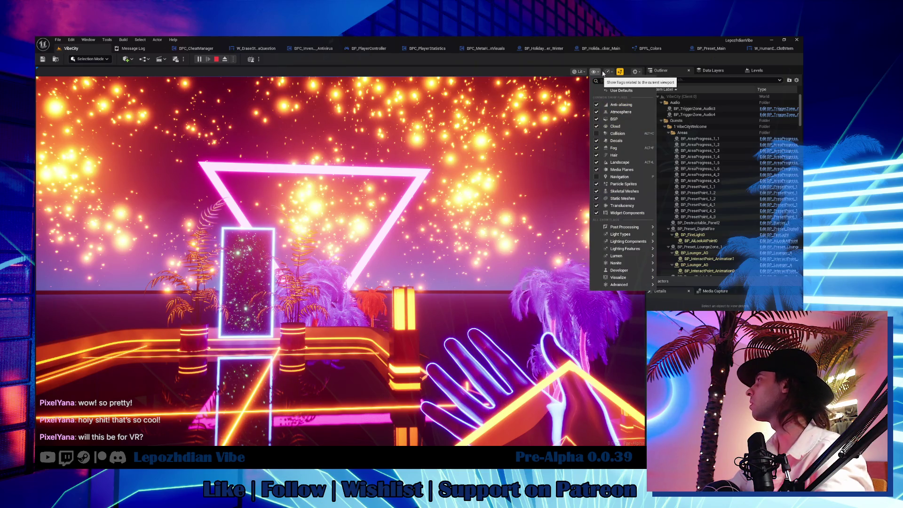
{"action": "left_click", "coordinate": [609, 72]}
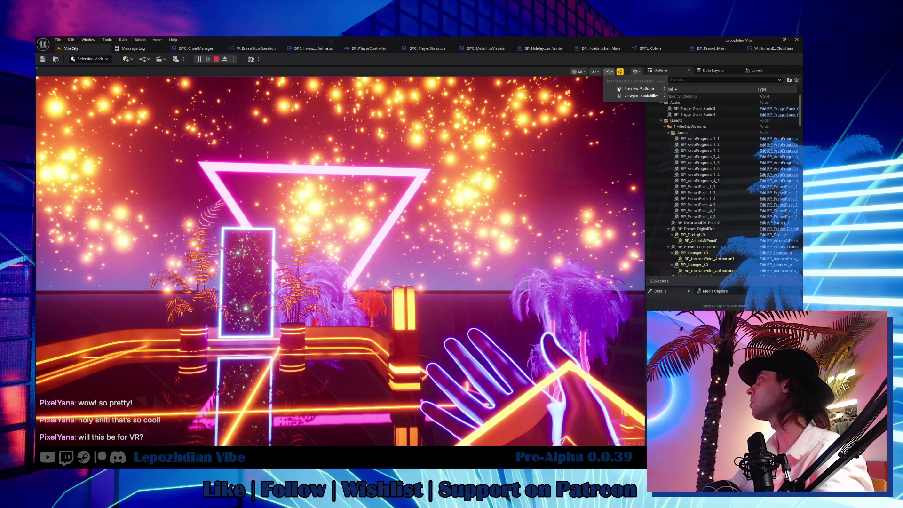
{"action": "mouse_move", "coordinate": [630, 96]}
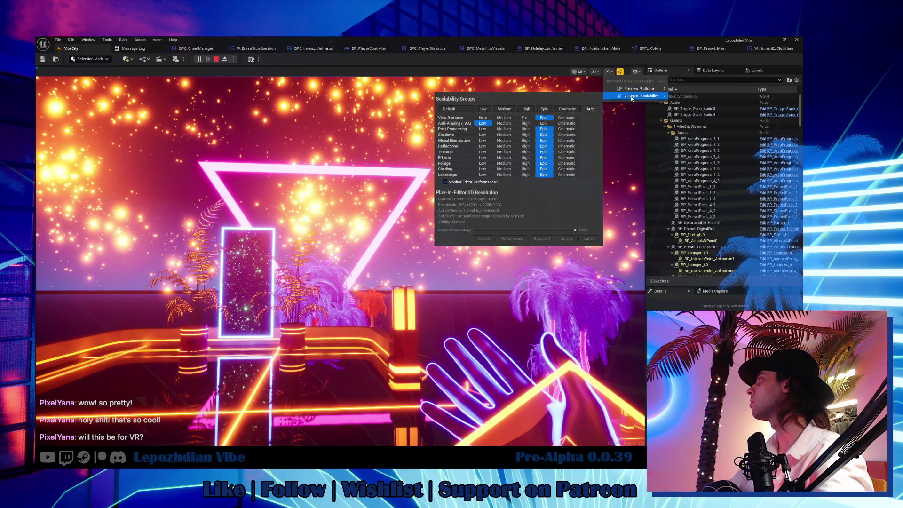
{"action": "left_click", "coordinate": [597, 72]}
{"action": "left_click", "coordinate": [585, 72]}
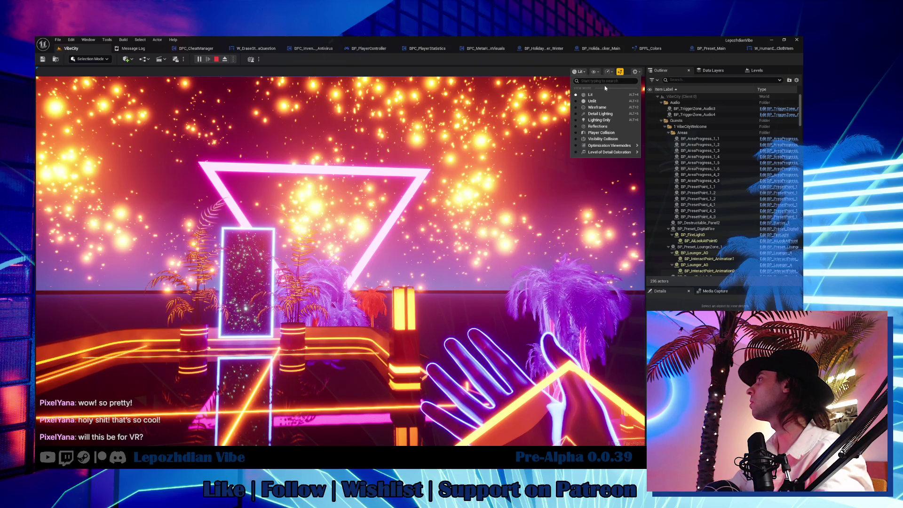
{"action": "left_click", "coordinate": [406, 161]}
{"action": "key", "text": "F11"}
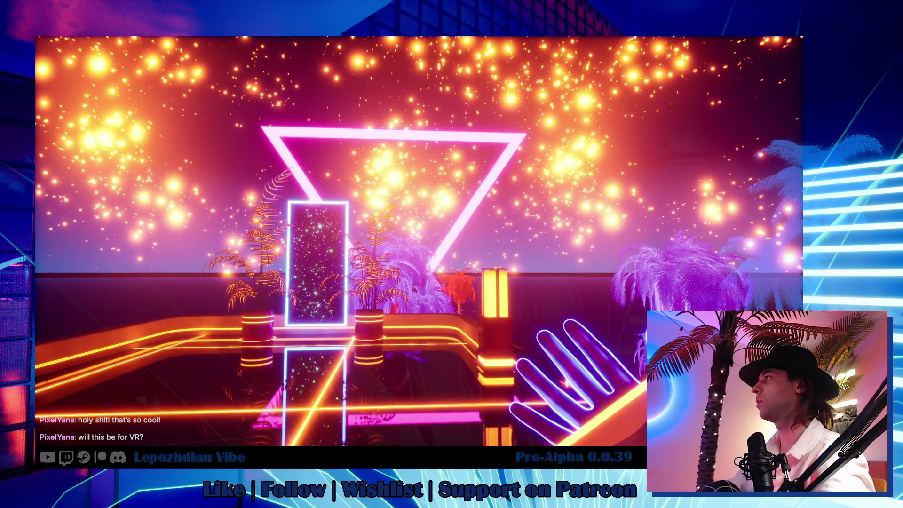
Step: Toggle Photomode and its overlay with P, then exit it via the back button
{"action": "key", "text": "p"}
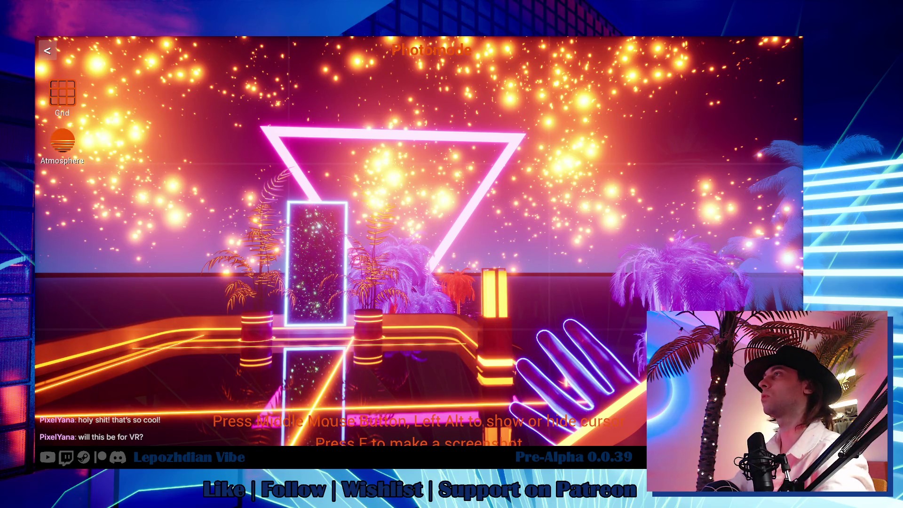
{"action": "key", "text": "p"}
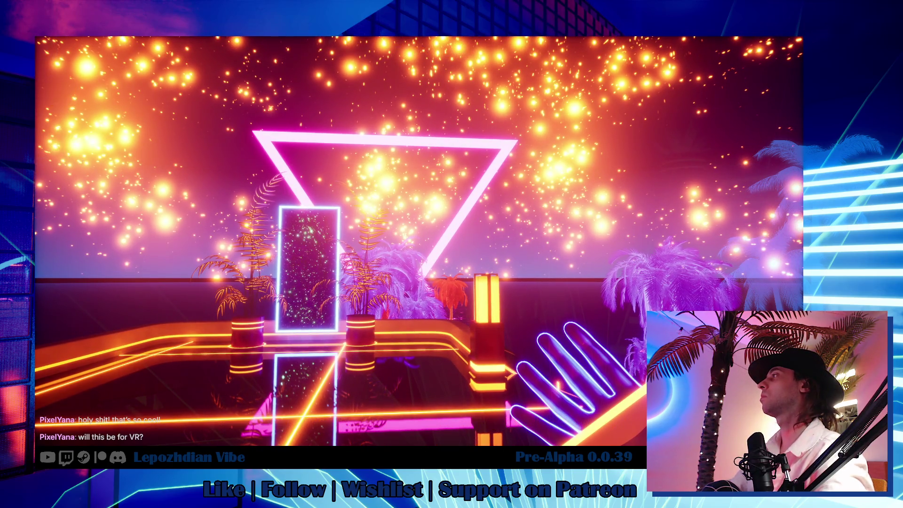
{"action": "key", "text": "p"}
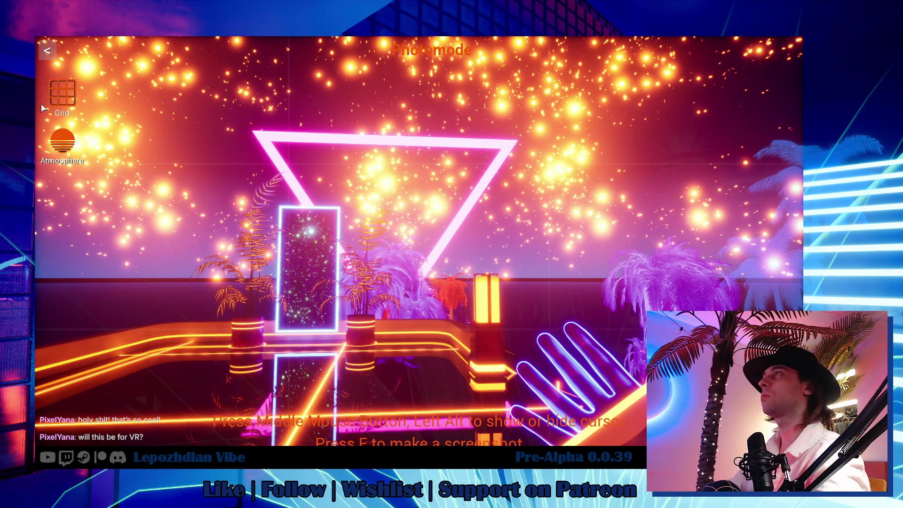
{"action": "left_click", "coordinate": [49, 51]}
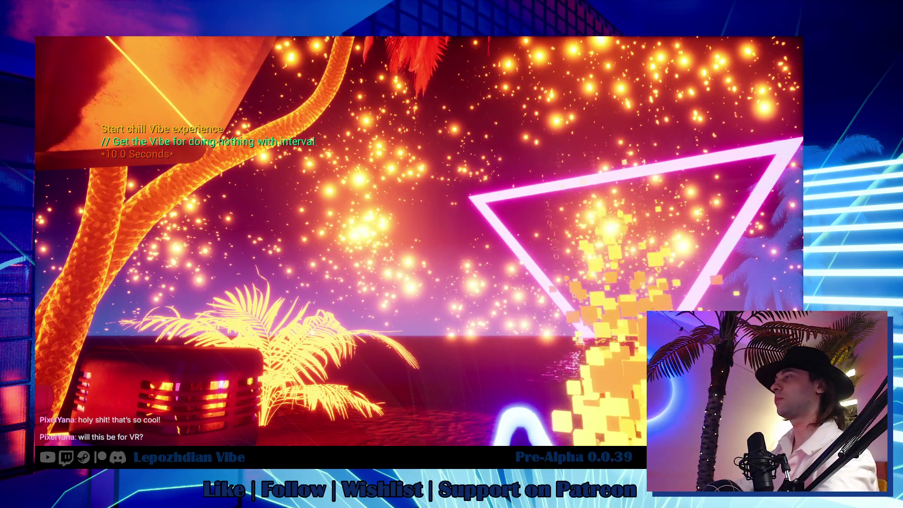
Step: In the Atmosphere Sun settings, set SunGradient1 and SunGradient2 to pure blue
{"action": "key", "text": "Escape"}
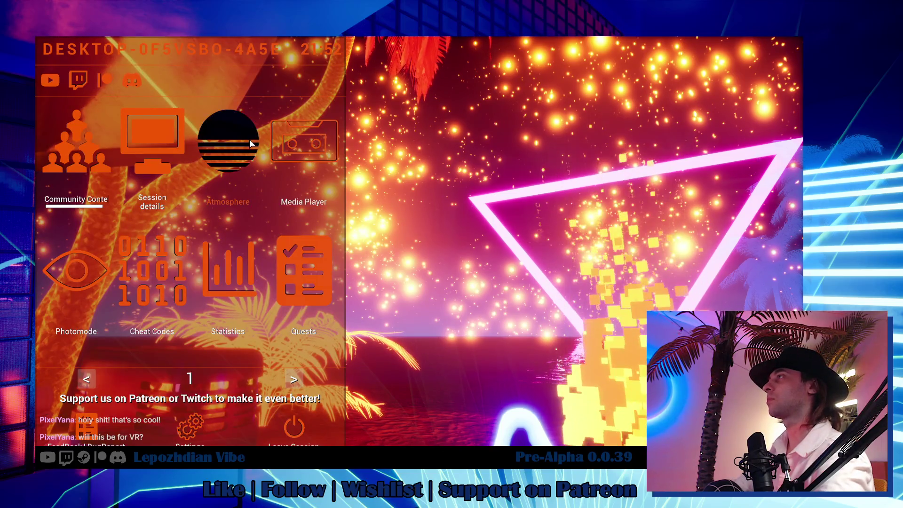
{"action": "left_click", "coordinate": [250, 139]}
{"action": "left_click", "coordinate": [241, 267]}
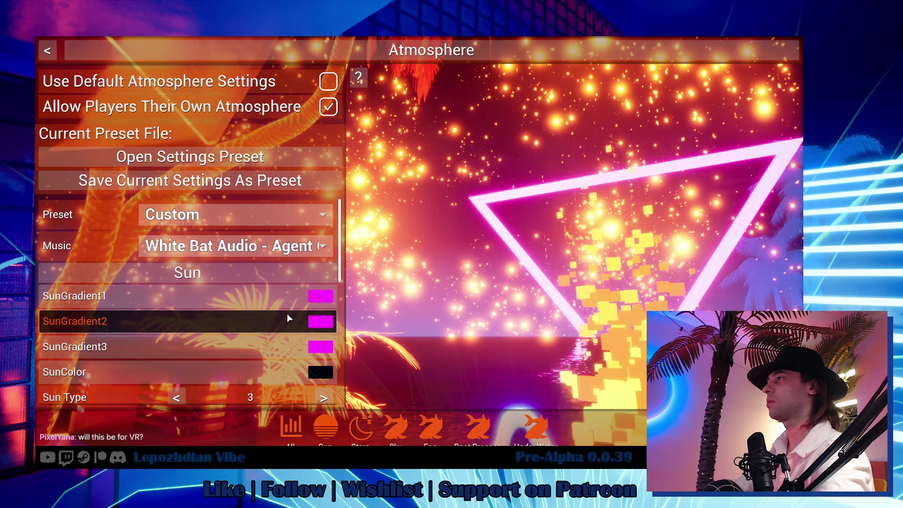
{"action": "left_click", "coordinate": [320, 296]}
{"action": "left_click", "coordinate": [460, 161]}
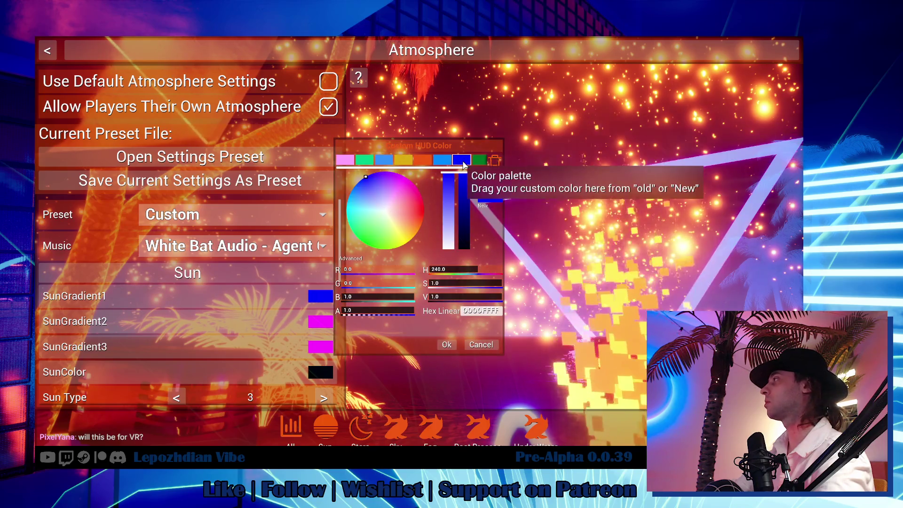
{"action": "left_click", "coordinate": [447, 344]}
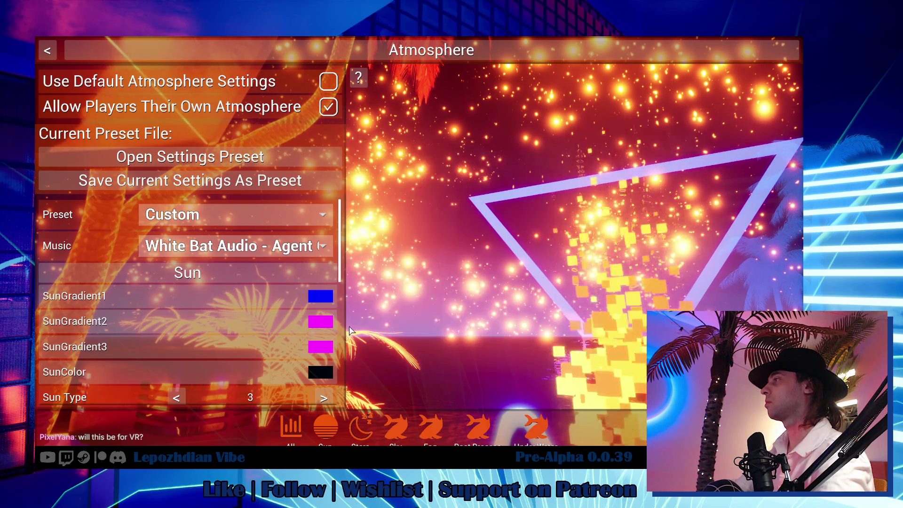
{"action": "left_click", "coordinate": [320, 321]}
{"action": "left_click", "coordinate": [460, 161]}
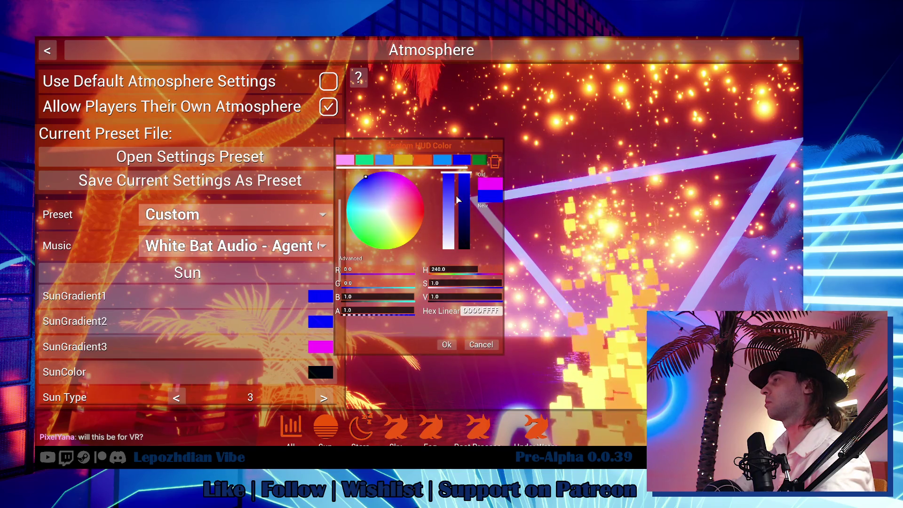
{"action": "left_click", "coordinate": [442, 342]}
Step: Make SunGradient3 blue and raise SunEmissive to about 32.5
{"action": "left_click", "coordinate": [320, 346]}
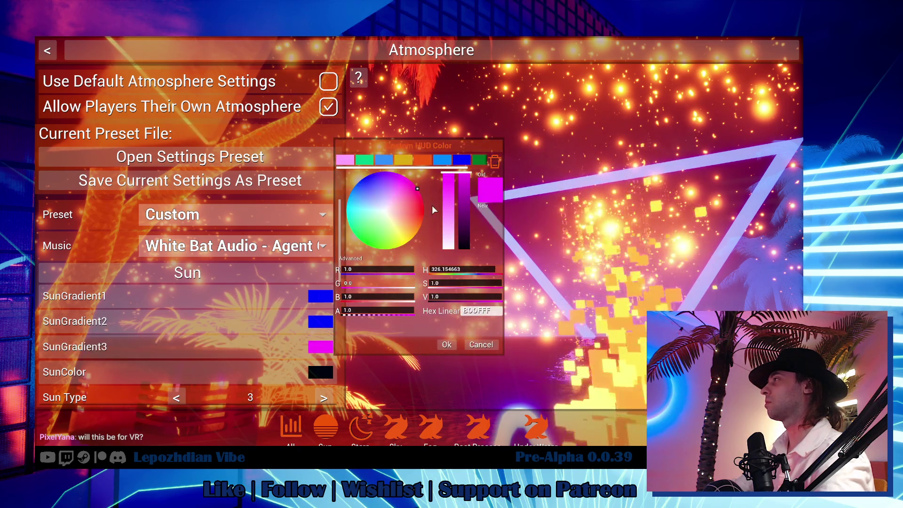
{"action": "left_click", "coordinate": [462, 161]}
{"action": "left_click", "coordinate": [447, 345]}
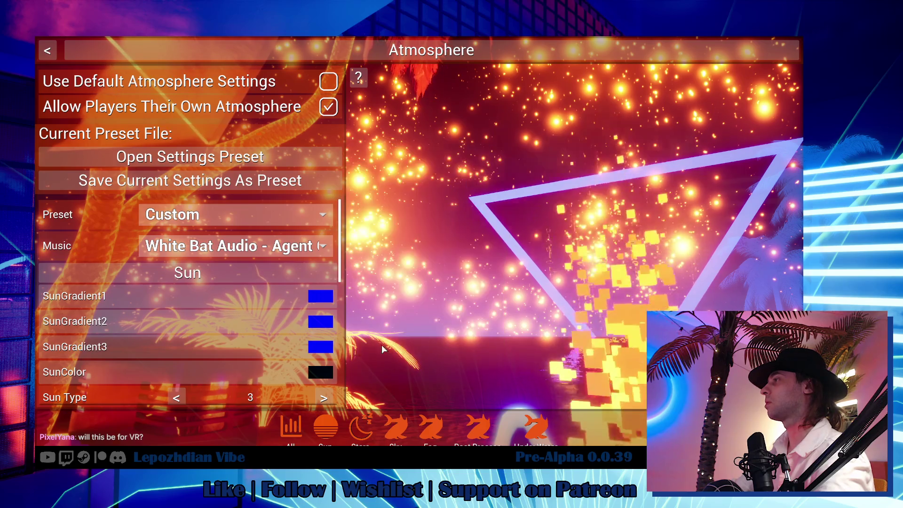
{"action": "scroll", "coordinate": [284, 340], "scroll_direction": "down", "scroll_amount": 1}
{"action": "scroll", "coordinate": [284, 339], "scroll_direction": "down", "scroll_amount": 4}
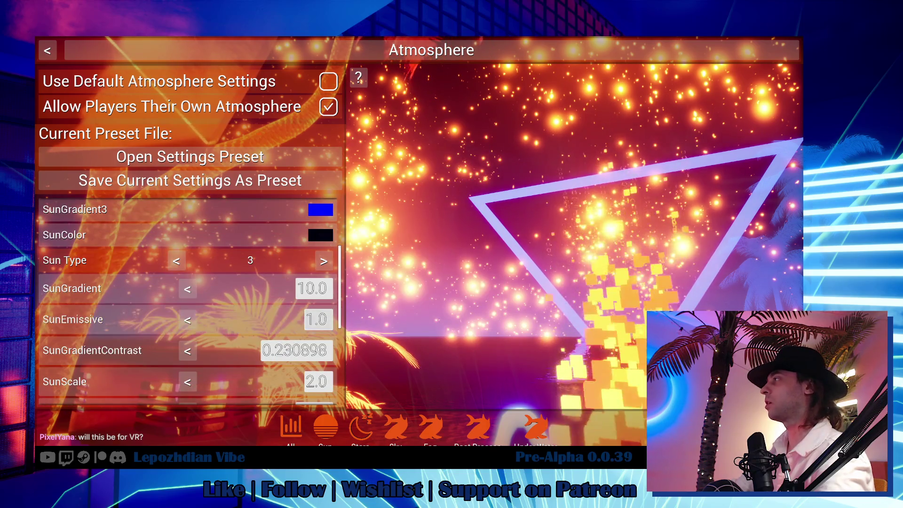
{"action": "left_click_drag", "start_coordinate": [282, 320], "coordinate": [338, 320]}
{"action": "key", "text": "Escape"}
{"action": "key", "text": "Escape"}
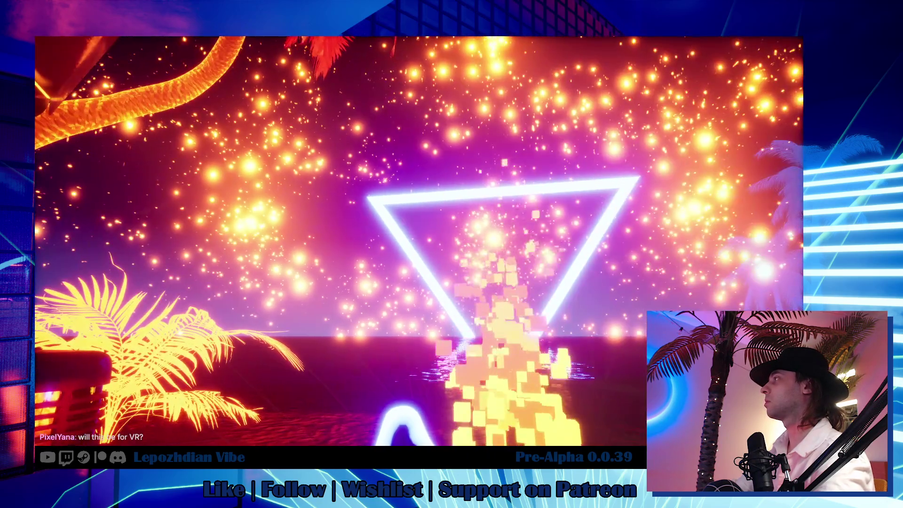
{"action": "key", "text": "Escape"}
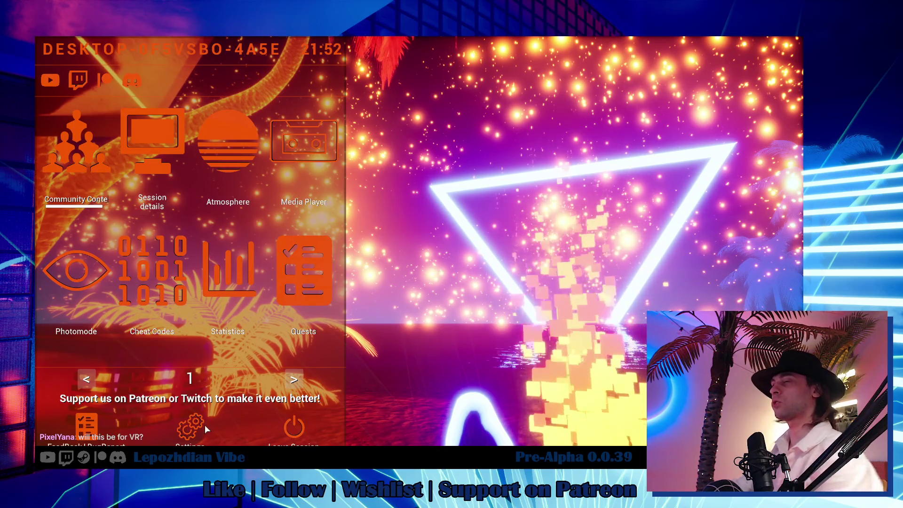
{"action": "left_click", "coordinate": [199, 423]}
Step: Drag the Graphics setting Global Emissive Power to 500% and return to the beach gameplay
{"action": "left_click", "coordinate": [306, 53]}
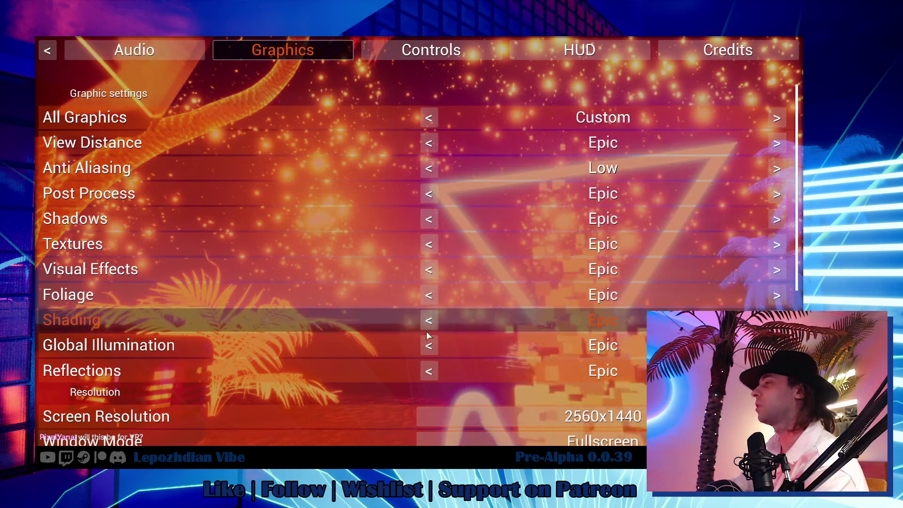
{"action": "scroll", "coordinate": [431, 335], "scroll_direction": "down", "scroll_amount": 2}
{"action": "scroll", "coordinate": [431, 335], "scroll_direction": "down", "scroll_amount": 3}
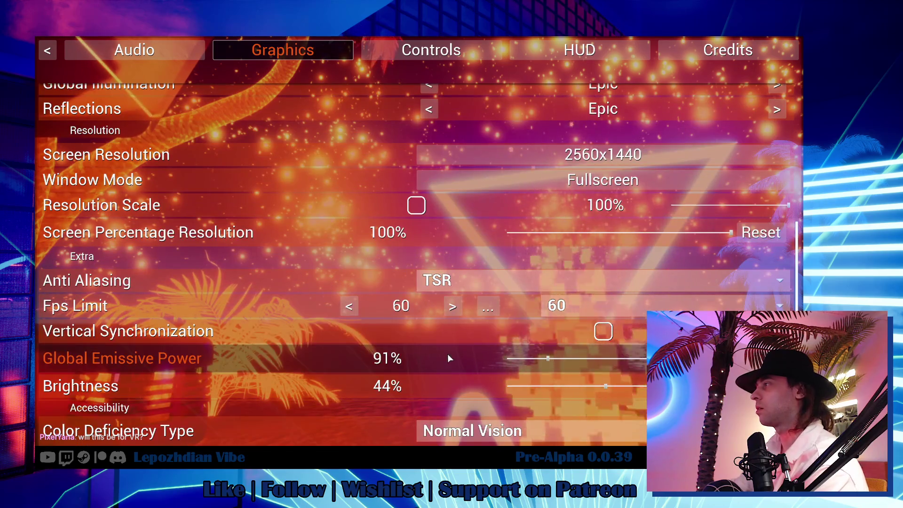
{"action": "left_click_drag", "start_coordinate": [548, 360], "coordinate": [731, 359]}
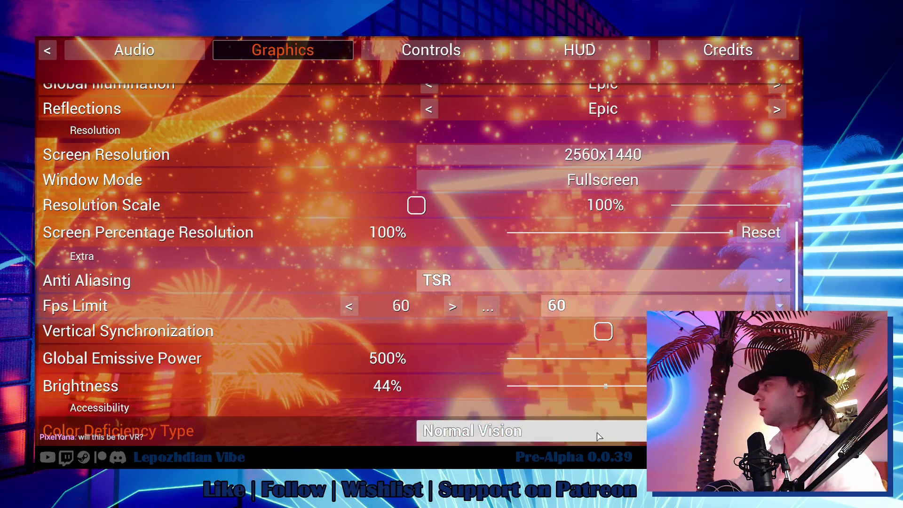
{"action": "key", "text": "Escape"}
{"action": "key", "text": "Escape"}
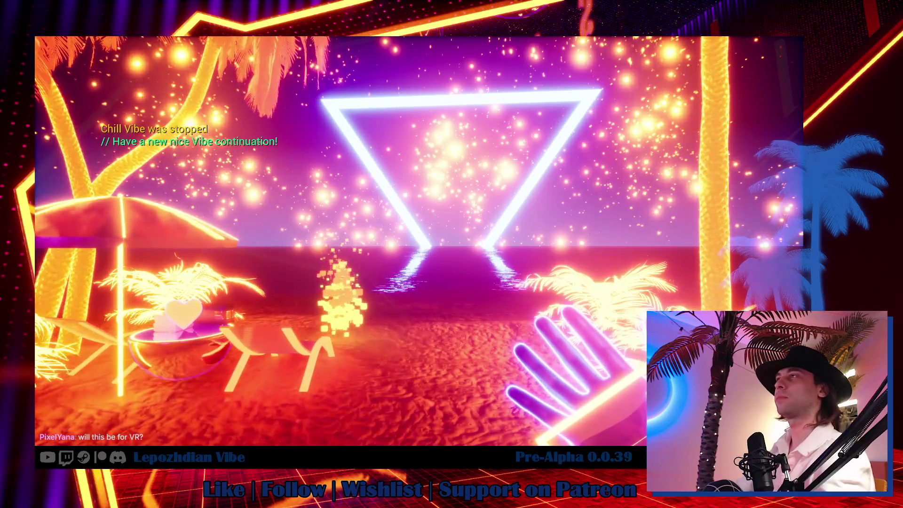
Step: Restore Global Emissive Power to 91% in the Graphics settings, then stop the play session
{"action": "key", "text": "Escape"}
{"action": "left_click", "coordinate": [200, 425]}
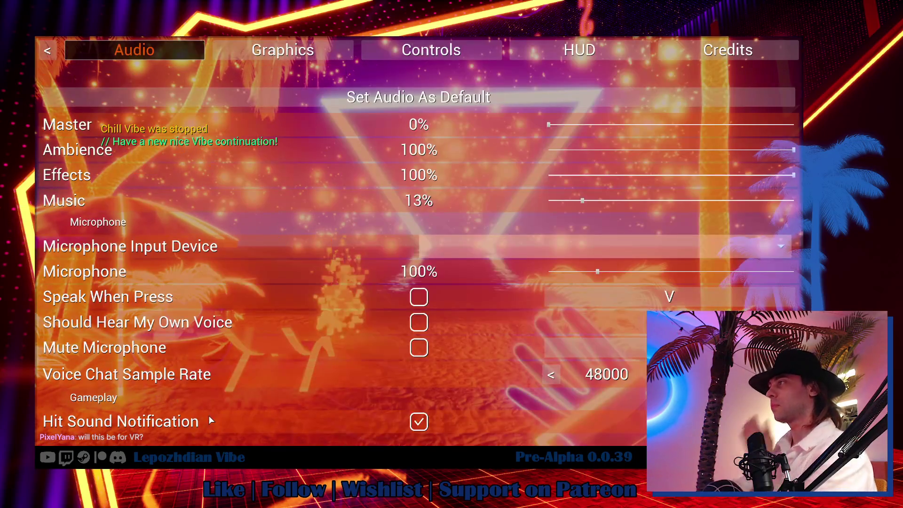
{"action": "left_click", "coordinate": [323, 55]}
{"action": "scroll", "coordinate": [516, 369], "scroll_direction": "down", "scroll_amount": 5}
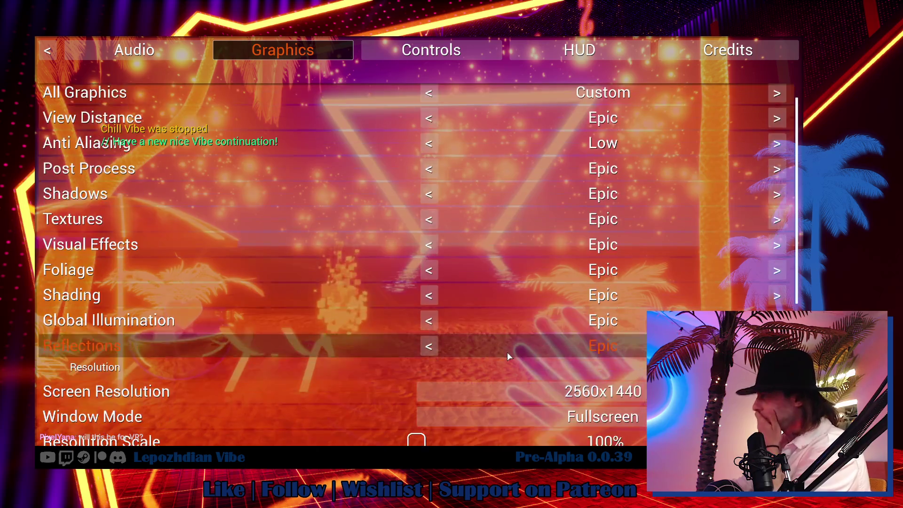
{"action": "scroll", "coordinate": [531, 394], "scroll_direction": "down", "scroll_amount": 1}
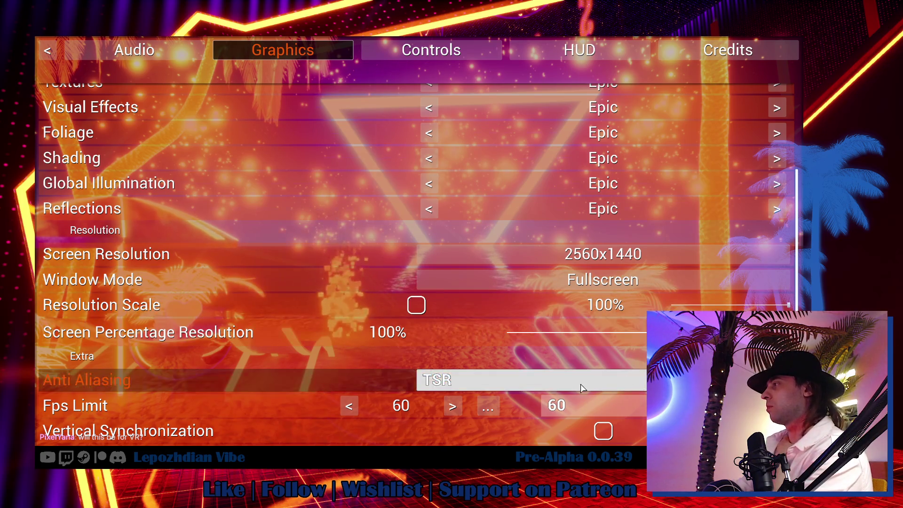
{"action": "scroll", "coordinate": [581, 384], "scroll_direction": "down", "scroll_amount": 1}
{"action": "left_click", "coordinate": [548, 409]}
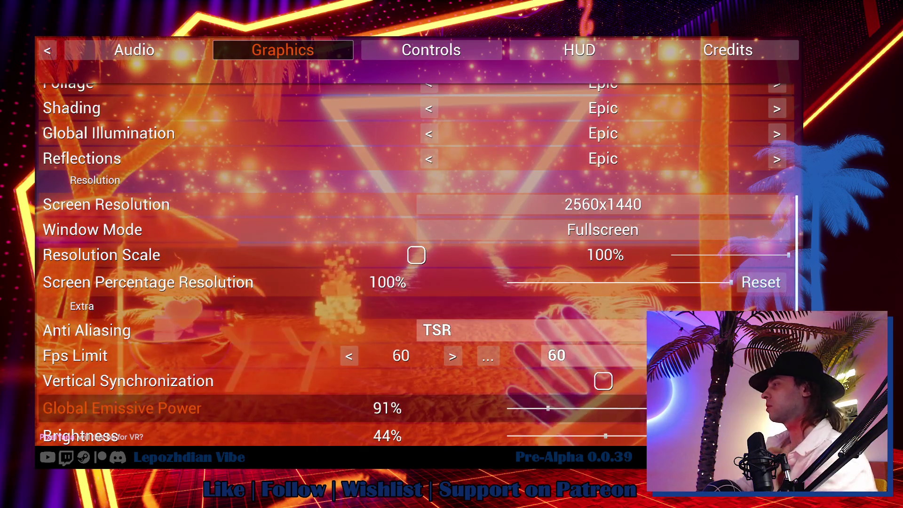
{"action": "key", "text": "Escape"}
{"action": "key", "text": "Escape"}
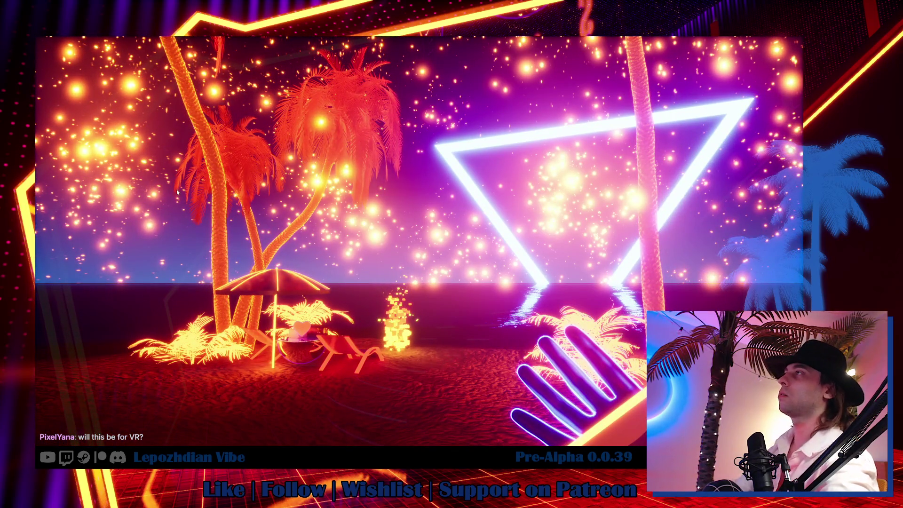
{"action": "key", "text": "Escape"}
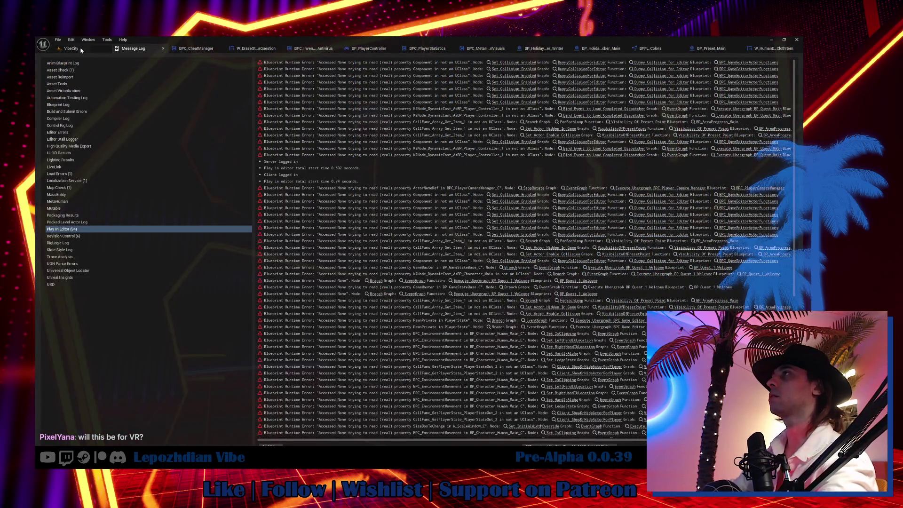
Step: Frame the VibeCity viewport camera on the BP_Preset_VB_2 palms
{"action": "left_click", "coordinate": [81, 50]}
{"action": "key", "text": "f"}
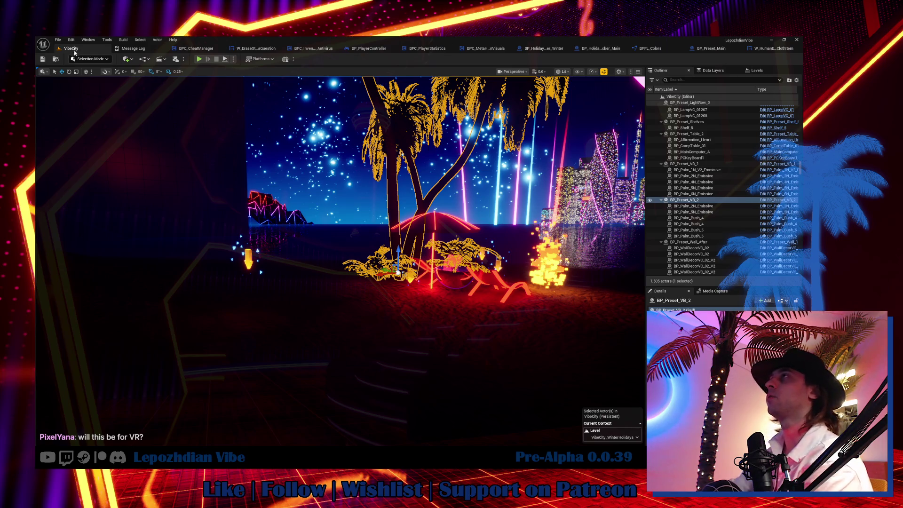
{"action": "left_click", "coordinate": [58, 39]}
{"action": "key", "text": "Escape"}
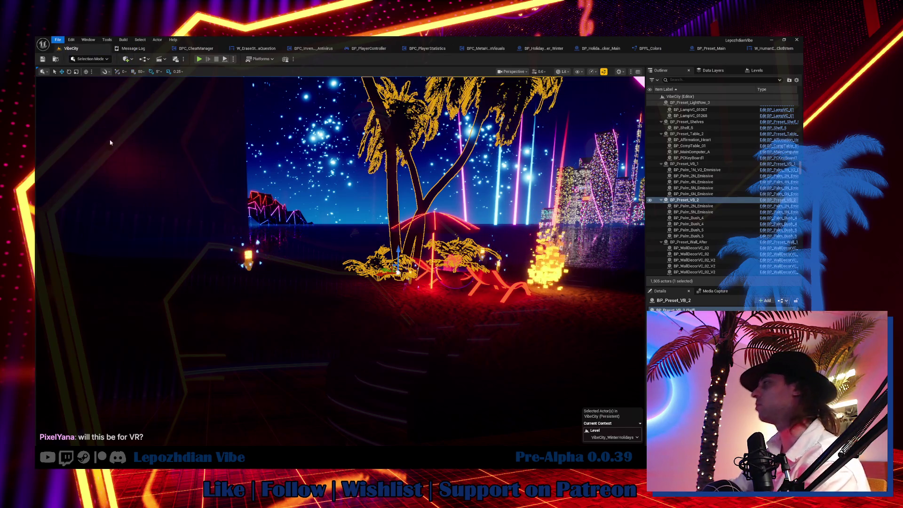
{"action": "key", "text": "f"}
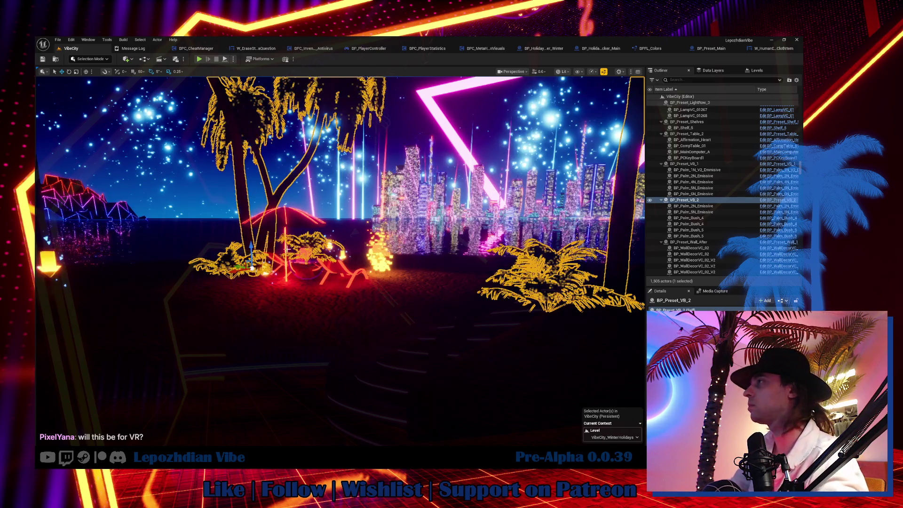
Step: Fly the camera past the palms and beach to the speaker building, then switch to Obsidian
{"action": "left_click_drag", "start_coordinate": [194, 263], "coordinate": [203, 214]}
{"action": "mouse_move", "coordinate": [262, 202]}
{"action": "left_mouse_down"}
{"action": "mouse_move", "coordinate": [257, 194]}
{"action": "mouse_move", "coordinate": [230, 207]}
{"action": "mouse_move", "coordinate": [226, 188]}
{"action": "mouse_move", "coordinate": [212, 212]}
{"action": "mouse_move", "coordinate": [179, 217]}
{"action": "left_mouse_up"}
{"action": "scroll", "coordinate": [340, 261], "scroll_direction": "up", "scroll_amount": 1}
{"action": "key", "text": "w"}
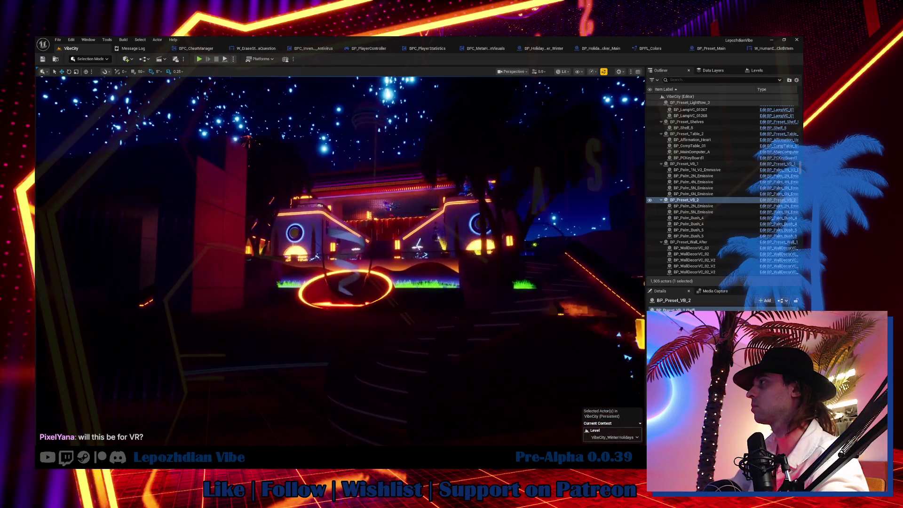
{"action": "key", "text": "w"}
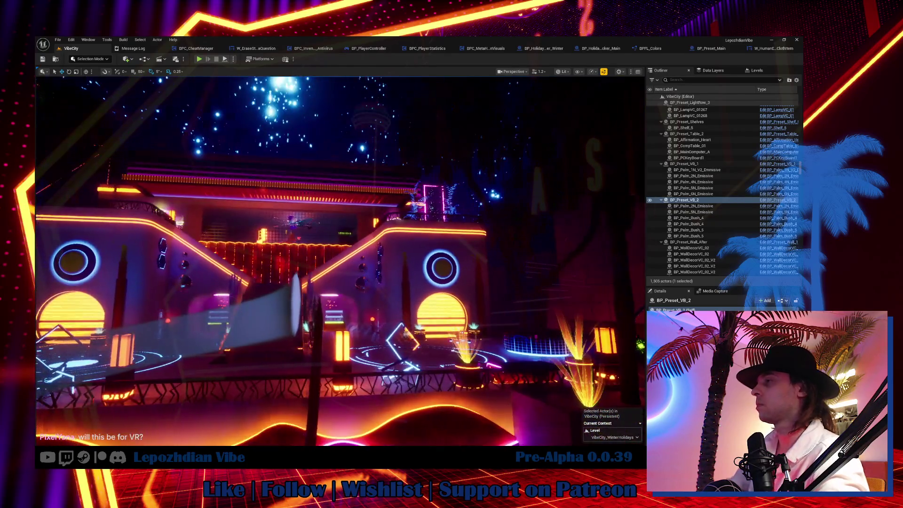
{"action": "key", "text": "d"}
{"action": "key", "text": "alt+Tab"}
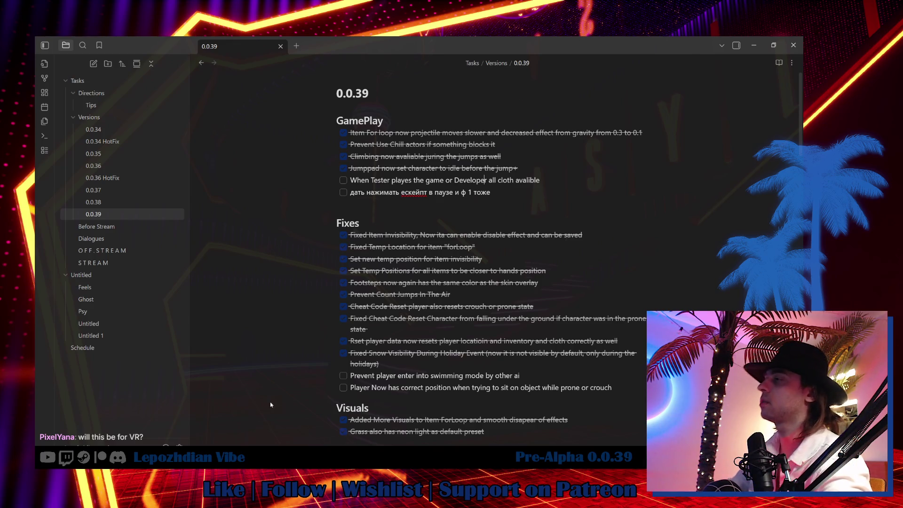
Step: Return from the Obsidian 0.0.39 notes to the Unreal Editor viewport
{"action": "key", "text": "alt+Tab"}
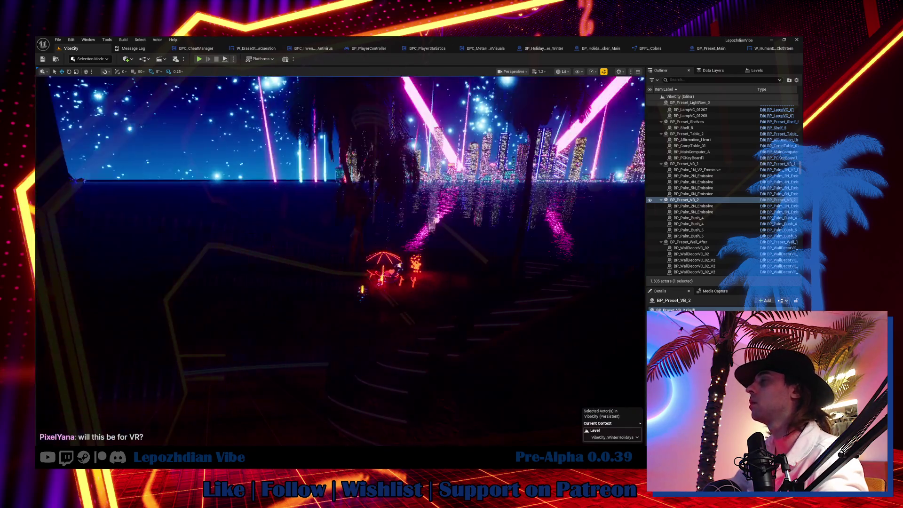
Step: Open the W_InGame_Cheats widget and look over its event graph and designer layout
{"action": "key", "text": "ctrl+space"}
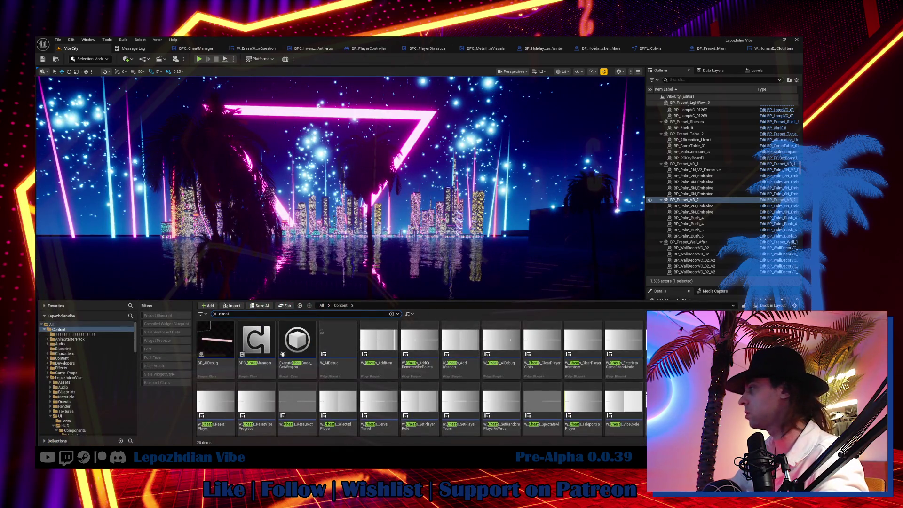
{"action": "double_click", "coordinate": [614, 332]}
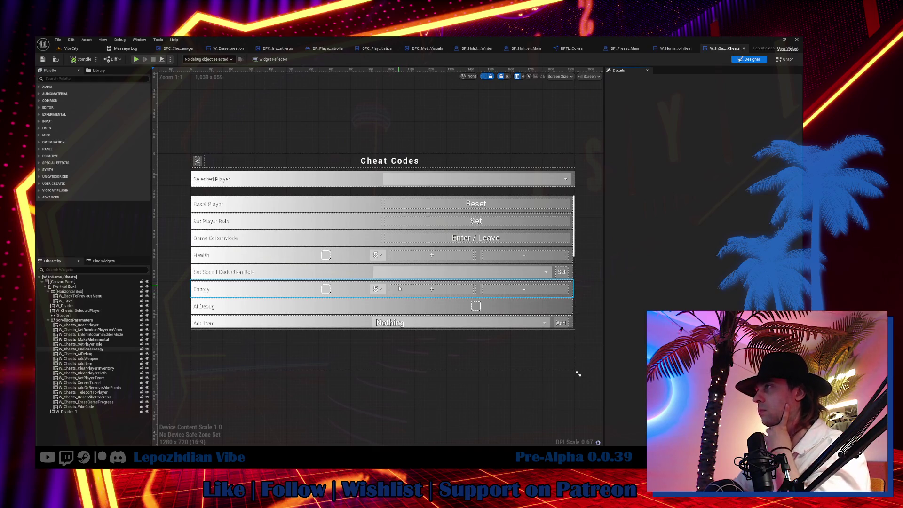
{"action": "left_click", "coordinate": [782, 58]}
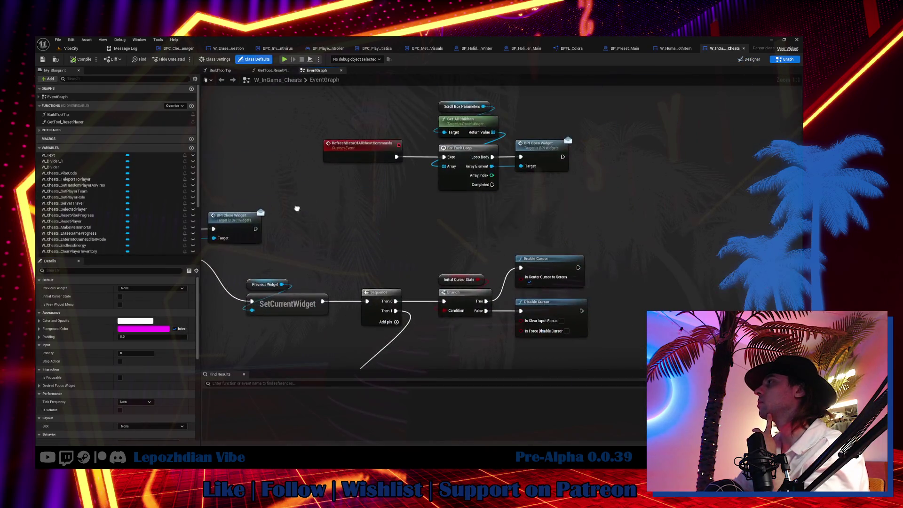
{"action": "scroll", "coordinate": [297, 209], "scroll_direction": "down", "scroll_amount": 5}
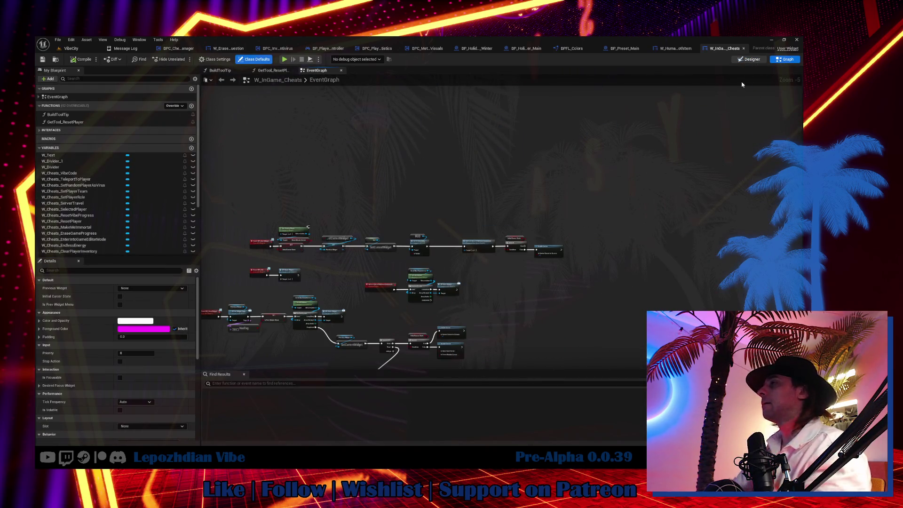
{"action": "left_click", "coordinate": [749, 58]}
{"action": "scroll", "coordinate": [309, 303], "scroll_direction": "down", "scroll_amount": 3}
{"action": "scroll", "coordinate": [297, 320], "scroll_direction": "up", "scroll_amount": 2}
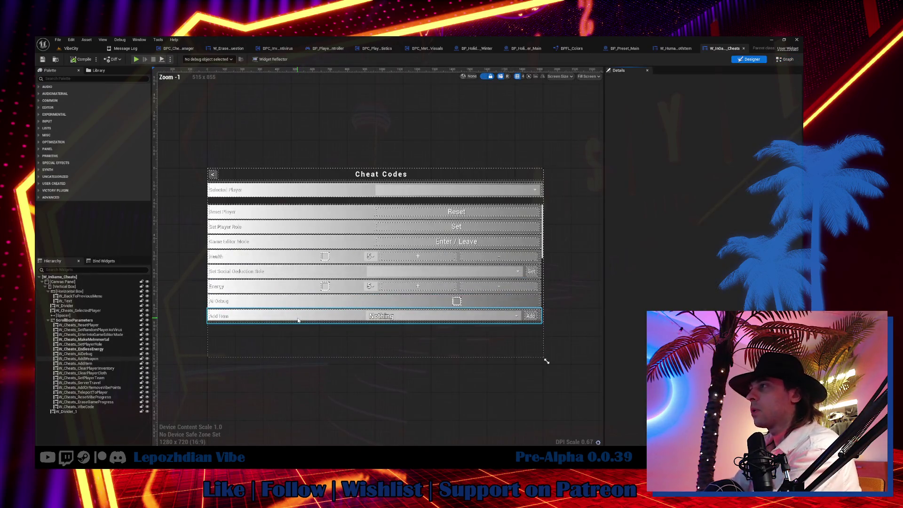
Step: Select the Vibe Points cheat row and open W_Cheats_AddOrRemoveVibePoints for editing
{"action": "left_click", "coordinate": [298, 320]}
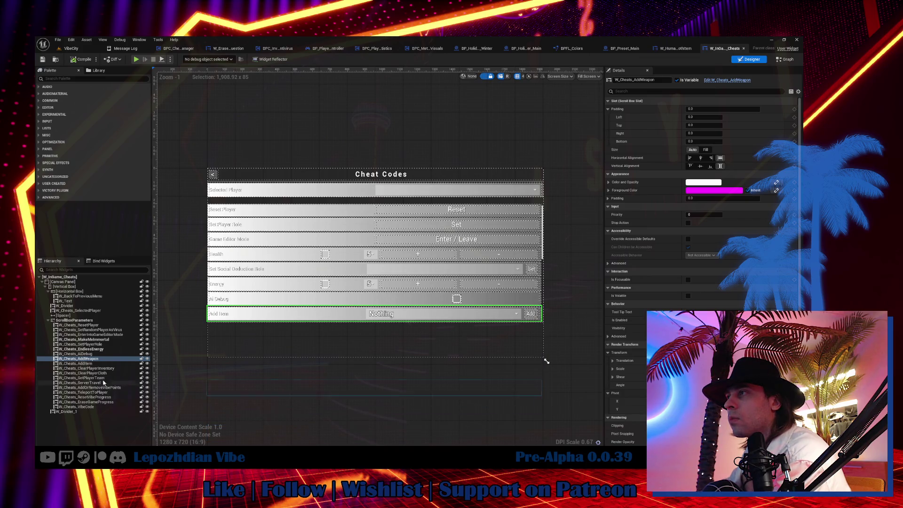
{"action": "left_click", "coordinate": [103, 379]}
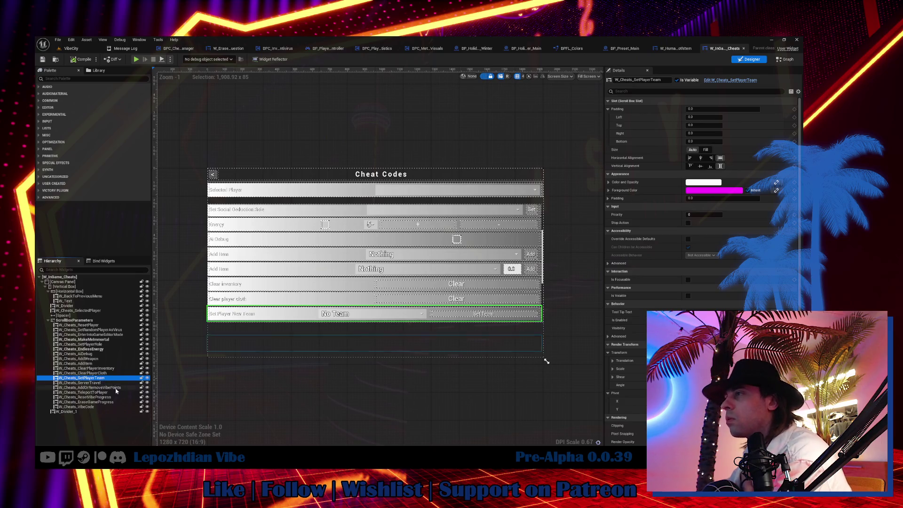
{"action": "left_click", "coordinate": [112, 398]}
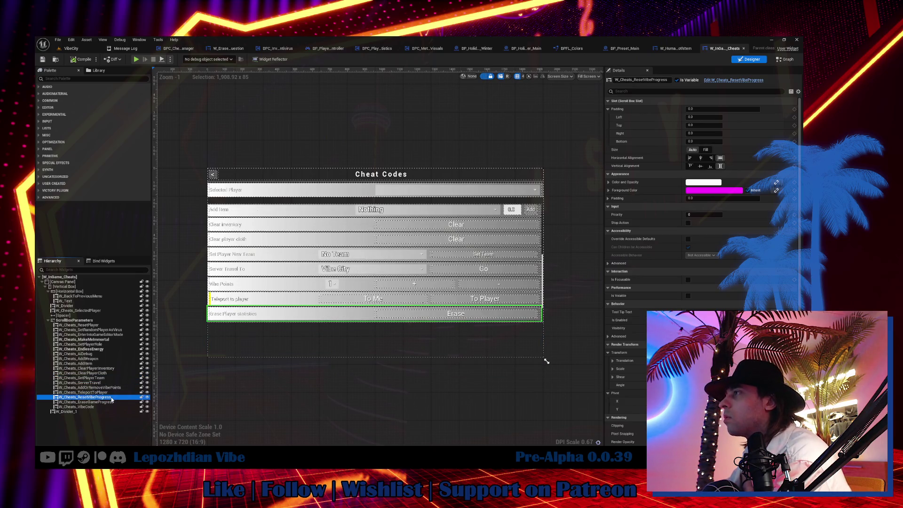
{"action": "left_click", "coordinate": [89, 387]}
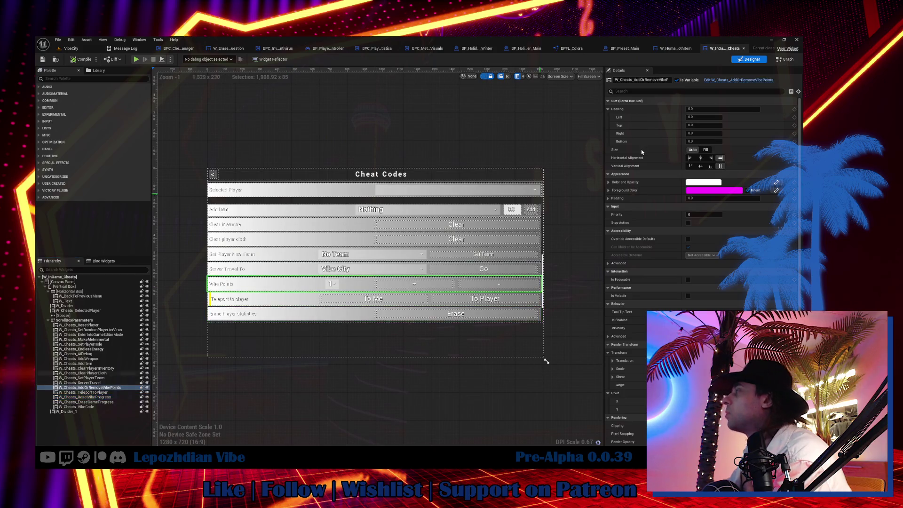
{"action": "left_click", "coordinate": [735, 81]}
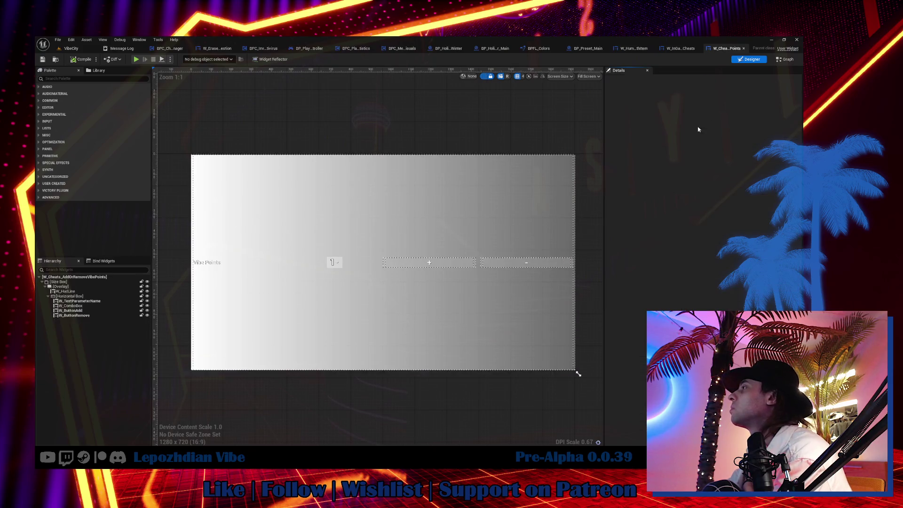
Step: In ToolTip_Add, wire a pasted Make Tool Tip Line with Text 'Add' into Make Array
{"action": "left_click", "coordinate": [785, 59]}
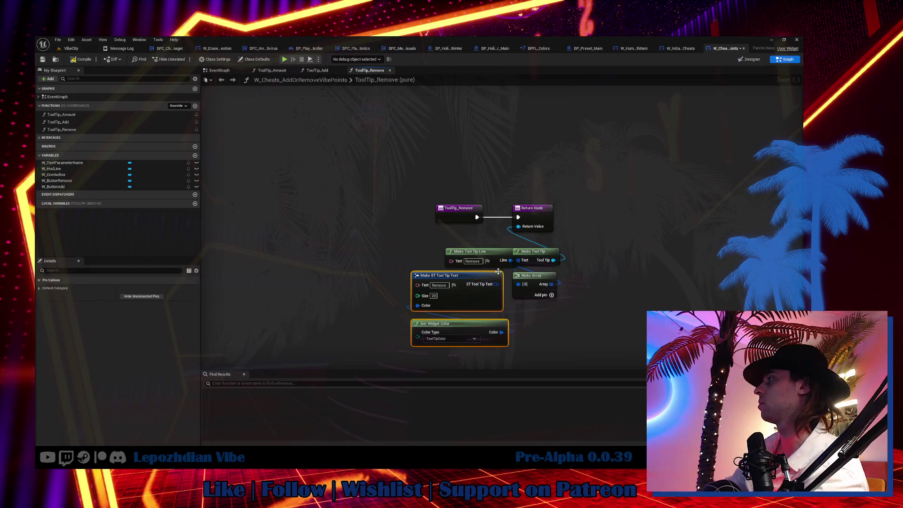
{"action": "left_click_drag", "start_coordinate": [470, 252], "coordinate": [446, 276]}
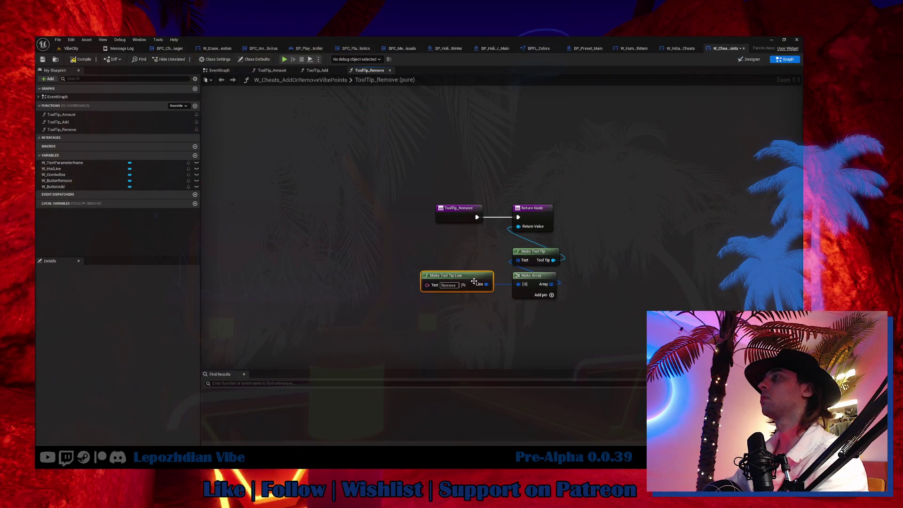
{"action": "left_click", "coordinate": [83, 136]}
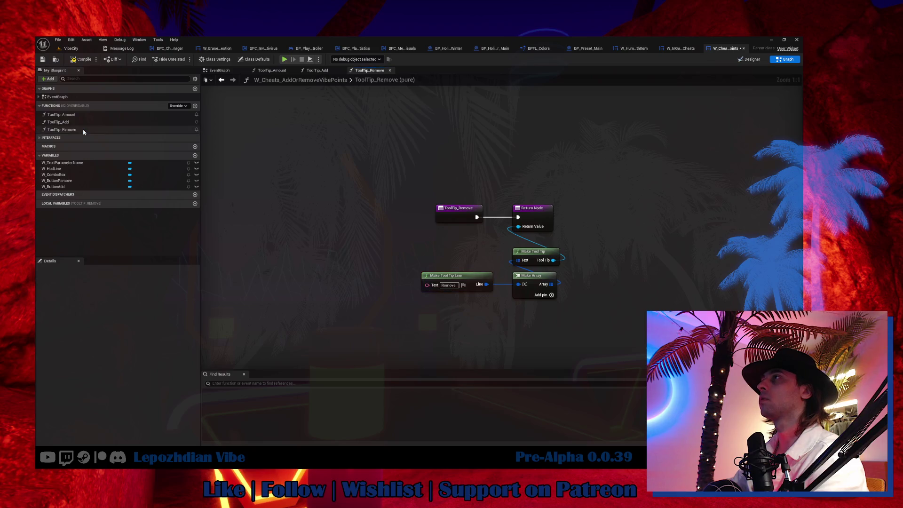
{"action": "double_click", "coordinate": [62, 122]}
{"action": "key", "text": "ctrl+v"}
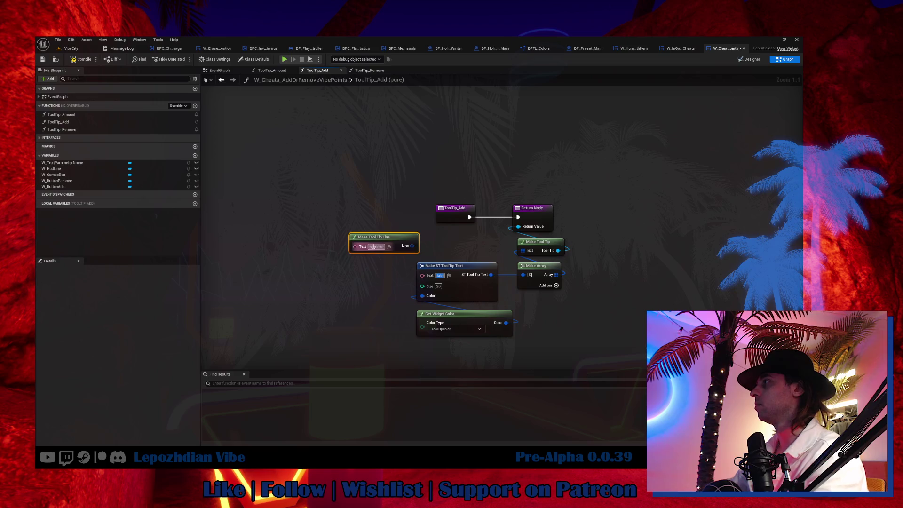
{"action": "type", "text": "Add"}
{"action": "left_click_drag", "start_coordinate": [407, 245], "coordinate": [529, 278]}
{"action": "mouse_move", "coordinate": [517, 363]}
{"action": "left_mouse_down"}
{"action": "mouse_move", "coordinate": [414, 259]}
{"action": "mouse_move", "coordinate": [478, 259]}
{"action": "mouse_move", "coordinate": [487, 269]}
{"action": "left_mouse_up"}
{"action": "key", "text": "Delete"}
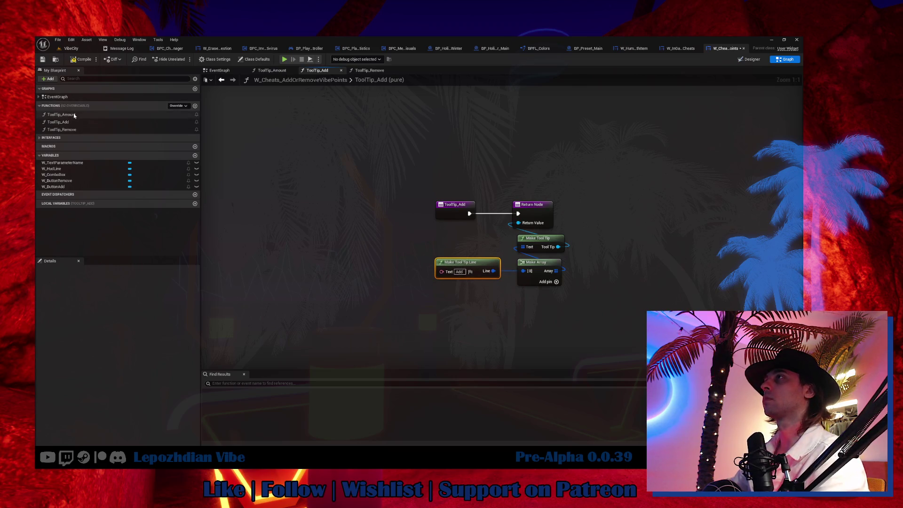
Step: In ToolTip_Amount, wire an 'Amount' tooltip line into Make Array, replacing the old text and colour nodes
{"action": "double_click", "coordinate": [118, 114]}
{"action": "key", "text": "ctrl+v"}
{"action": "left_click_drag", "start_coordinate": [410, 255], "coordinate": [521, 279]}
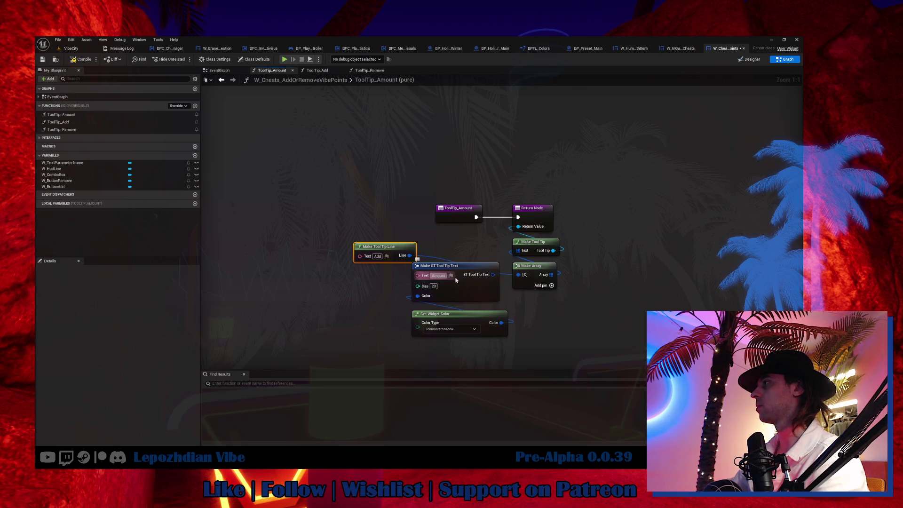
{"action": "key", "text": "ctrl+c"}
{"action": "double_click", "coordinate": [378, 255]}
{"action": "right_click", "coordinate": [381, 257]}
{"action": "left_click", "coordinate": [393, 270]}
{"action": "left_click_drag", "start_coordinate": [390, 288], "coordinate": [467, 340]}
{"action": "key", "text": "Delete"}
{"action": "left_click_drag", "start_coordinate": [391, 246], "coordinate": [462, 265]}
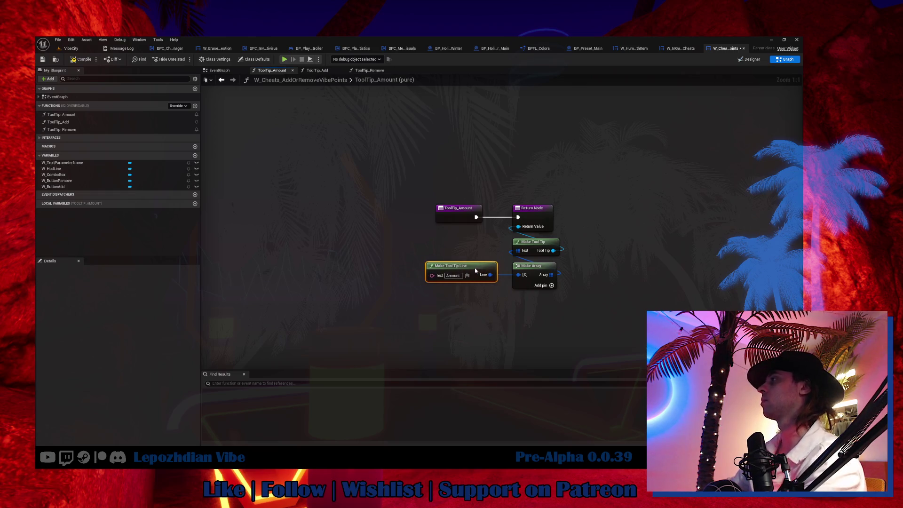
Step: Compile and save the cheats widget blueprint
{"action": "left_click", "coordinate": [80, 61]}
{"action": "key", "text": "ctrl+s"}
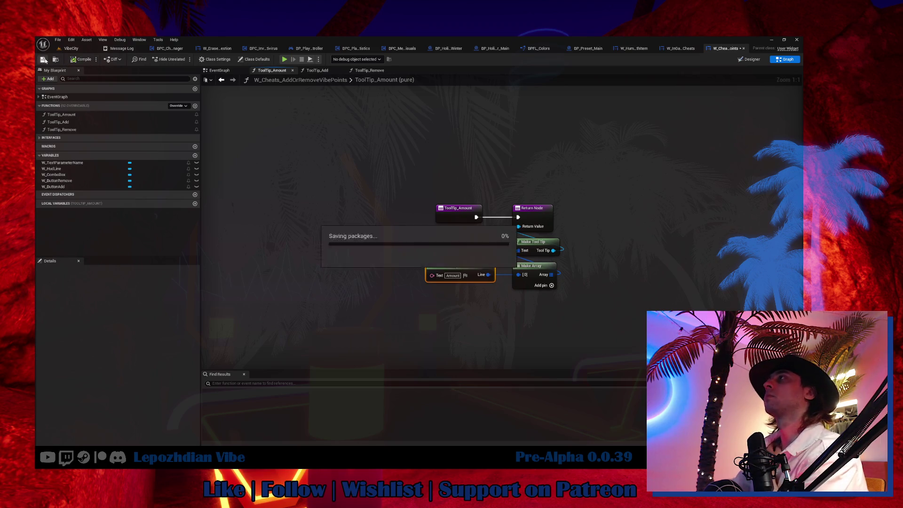
{"action": "left_click", "coordinate": [219, 70]}
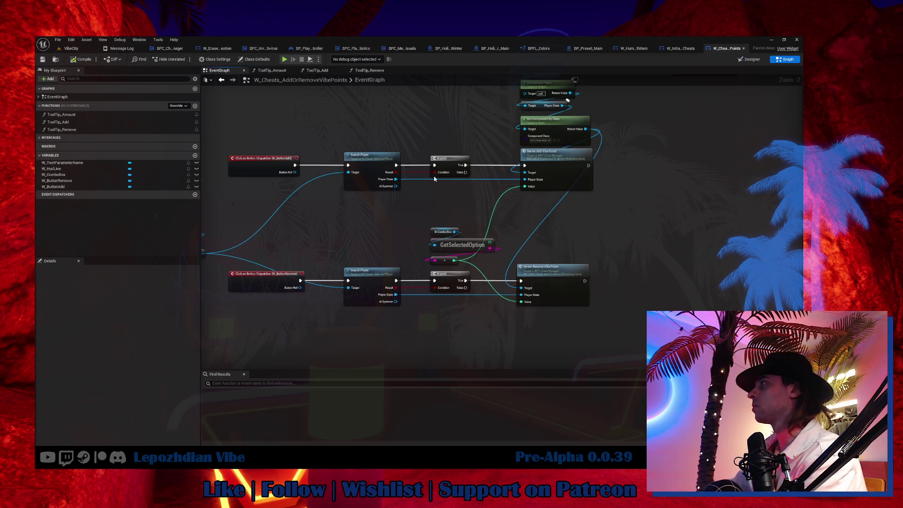
Step: Select the GameInstance role-check nodes, then bring up BP_HolidayChecker_Main's UpdateVisuals graph
{"action": "scroll", "coordinate": [555, 125], "scroll_direction": "up", "scroll_amount": 6}
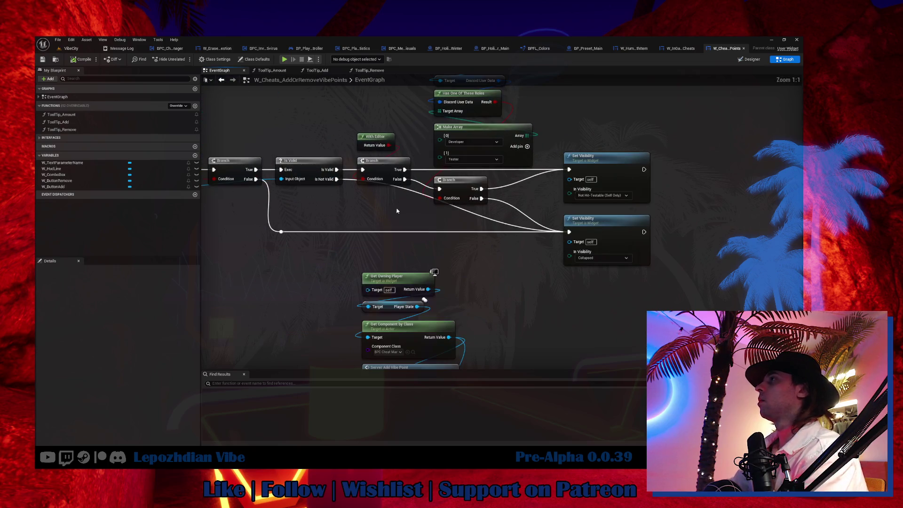
{"action": "left_click_drag", "start_coordinate": [447, 111], "coordinate": [466, 271]}
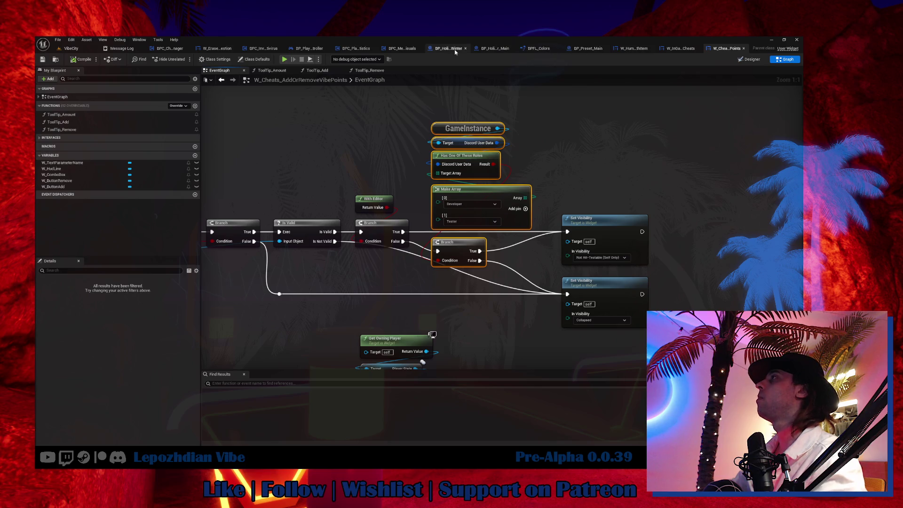
{"action": "left_click", "coordinate": [491, 49]}
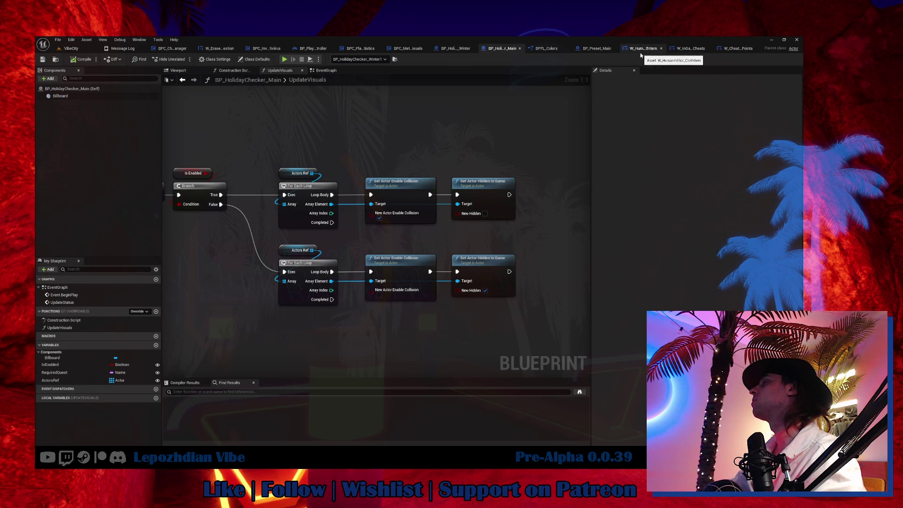
Step: Paste the role-check nodes into W_HumanEditor_ClothItem and wire them into its Branch chain
{"action": "left_click", "coordinate": [641, 51]}
{"action": "scroll", "coordinate": [465, 182], "scroll_direction": "up", "scroll_amount": 3}
{"action": "left_click", "coordinate": [465, 182]}
{"action": "key", "text": "ctrl+v"}
{"action": "left_click_drag", "start_coordinate": [450, 247], "coordinate": [446, 243]}
{"action": "left_click_drag", "start_coordinate": [367, 267], "coordinate": [427, 243]}
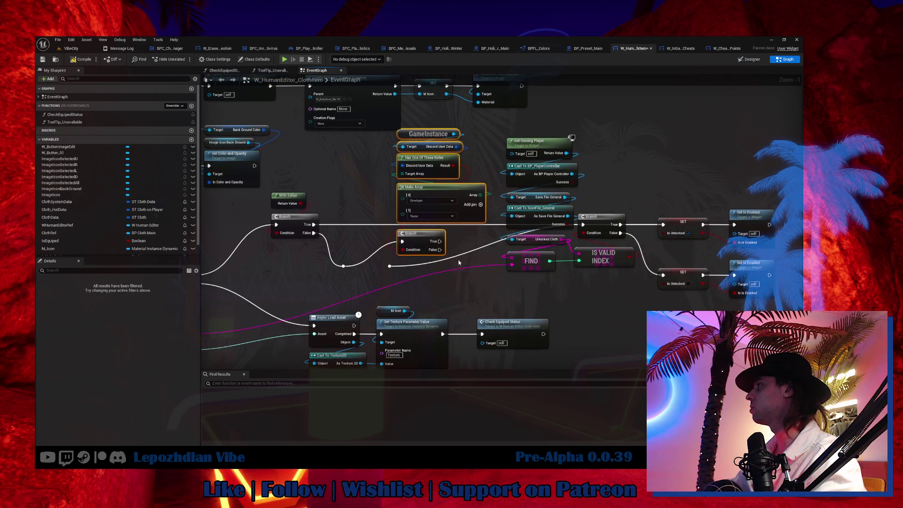
{"action": "mouse_move", "coordinate": [440, 241]}
{"action": "left_mouse_down"}
{"action": "mouse_move", "coordinate": [654, 238]}
{"action": "mouse_move", "coordinate": [669, 228]}
{"action": "left_mouse_up"}
{"action": "left_click_drag", "start_coordinate": [440, 250], "coordinate": [583, 226]}
Step: Reposition the pasted nodes, compile the cloth item blueprint, and switch to the Obsidian notes
{"action": "left_click", "coordinate": [388, 267]}
{"action": "mouse_move", "coordinate": [395, 123]}
{"action": "left_mouse_down"}
{"action": "mouse_move", "coordinate": [424, 236]}
{"action": "mouse_move", "coordinate": [391, 265]}
{"action": "left_mouse_up"}
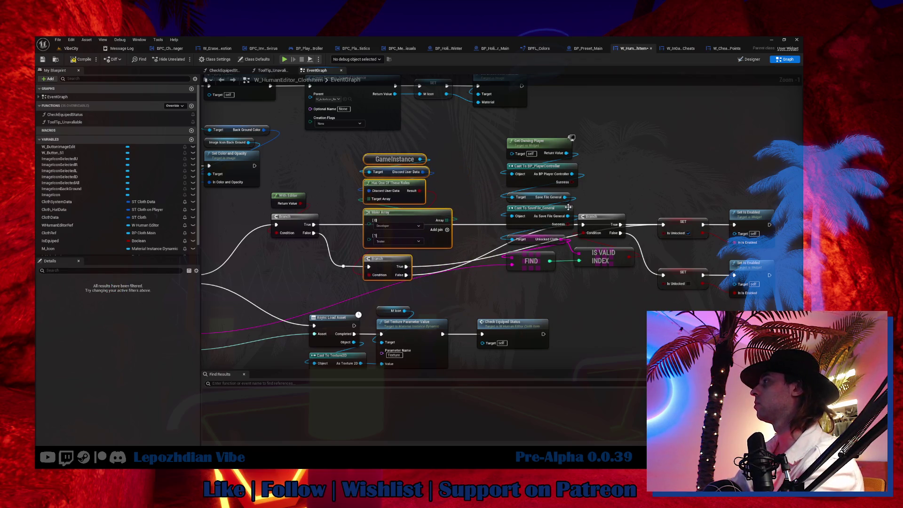
{"action": "left_click_drag", "start_coordinate": [501, 134], "coordinate": [565, 278]}
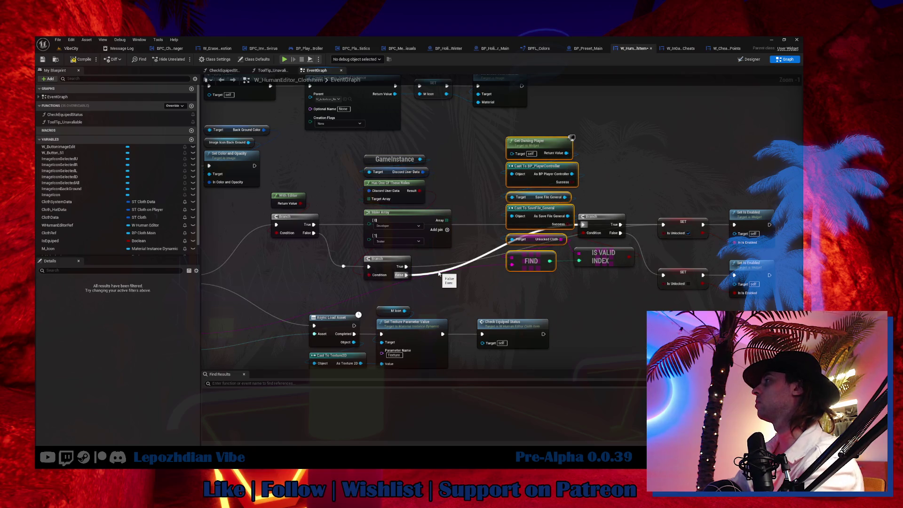
{"action": "left_click", "coordinate": [81, 59]}
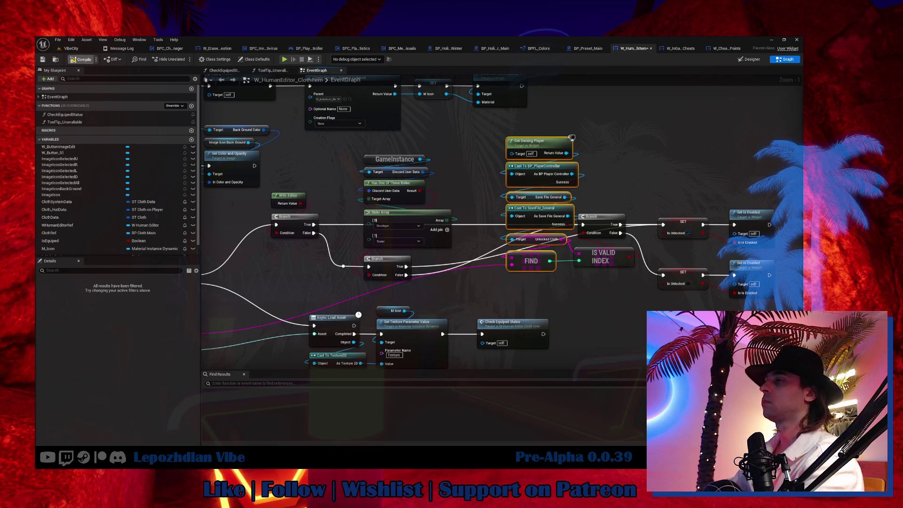
{"action": "key", "text": "alt+Tab"}
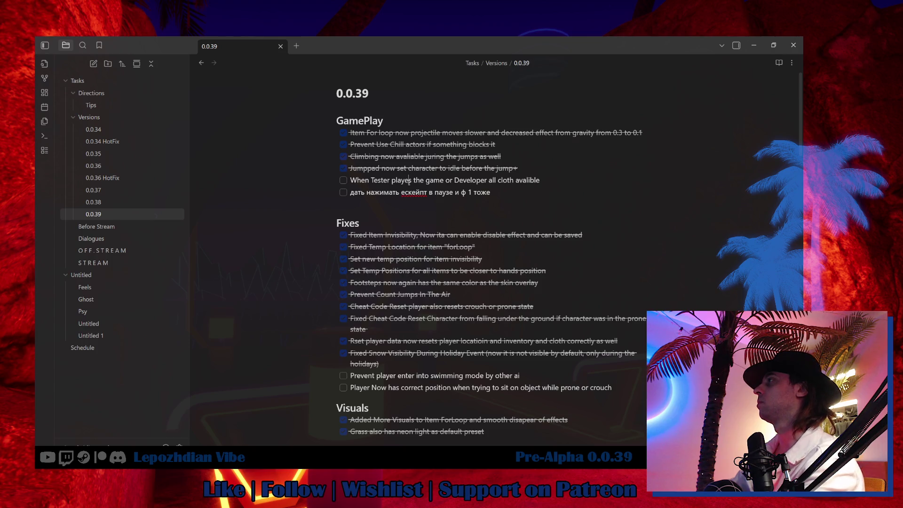
Step: Correct the note to 'Testers plays' and tick its checkbox as done
{"action": "key", "text": "BackSpace"}
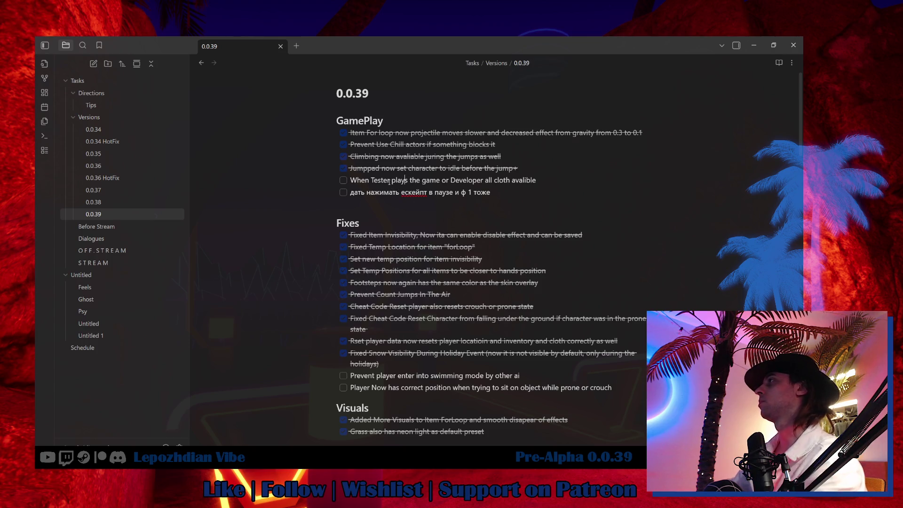
{"action": "type", "text": "s"}
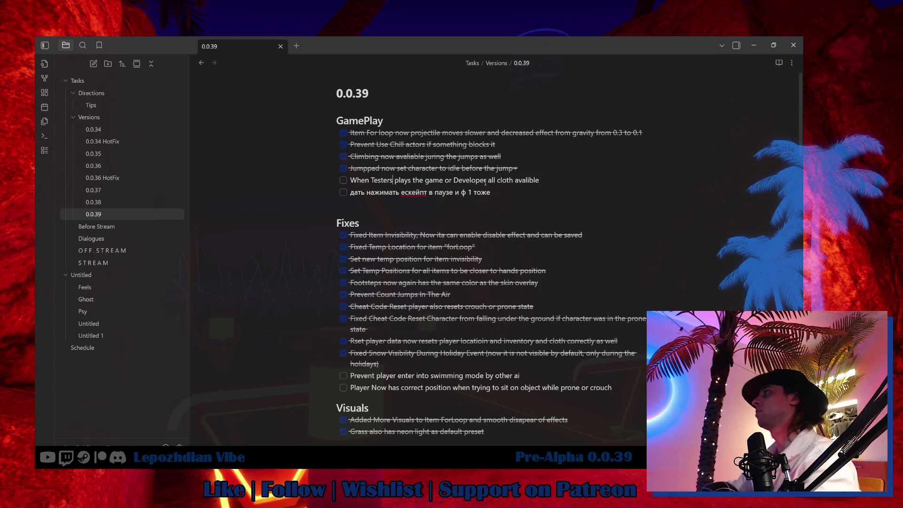
{"action": "left_click", "coordinate": [343, 181]}
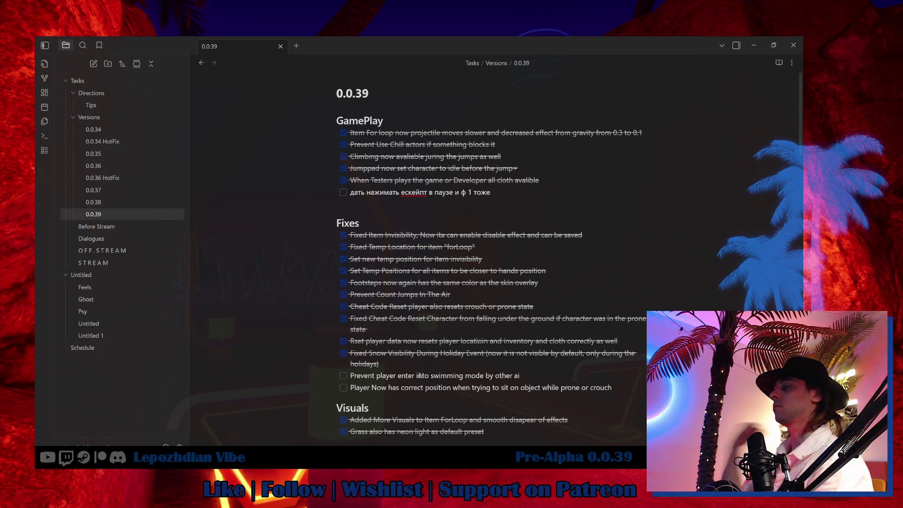
Step: Move the material-tooltip line from Ui to a new task under Vibe Editor
{"action": "scroll", "coordinate": [489, 194], "scroll_direction": "down", "scroll_amount": 5}
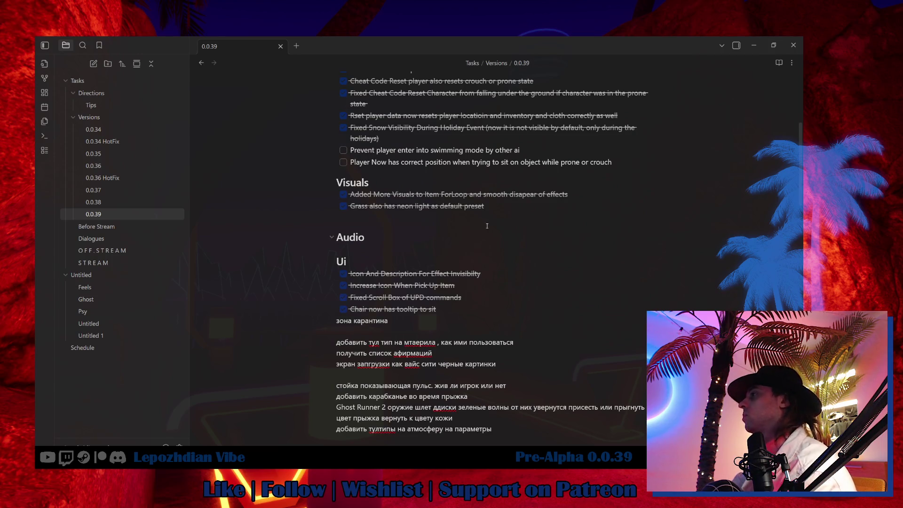
{"action": "scroll", "coordinate": [486, 227], "scroll_direction": "down", "scroll_amount": 1}
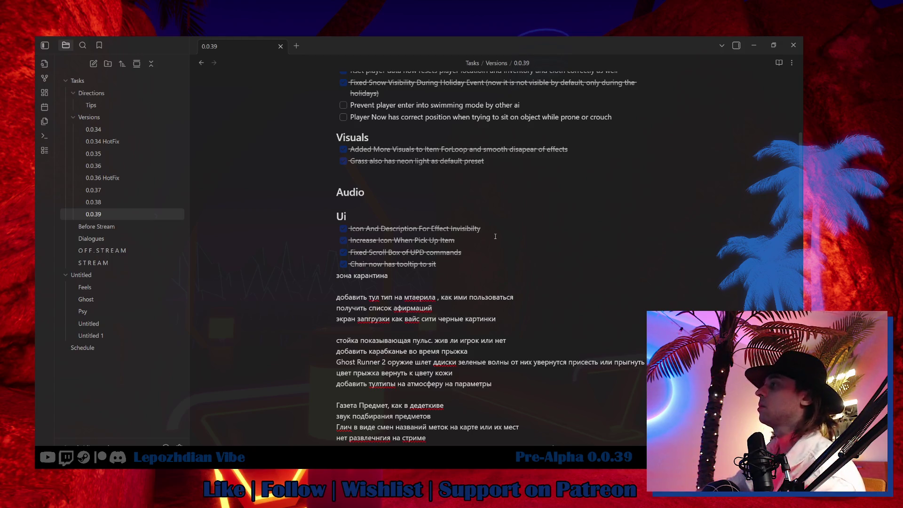
{"action": "left_click", "coordinate": [382, 293]}
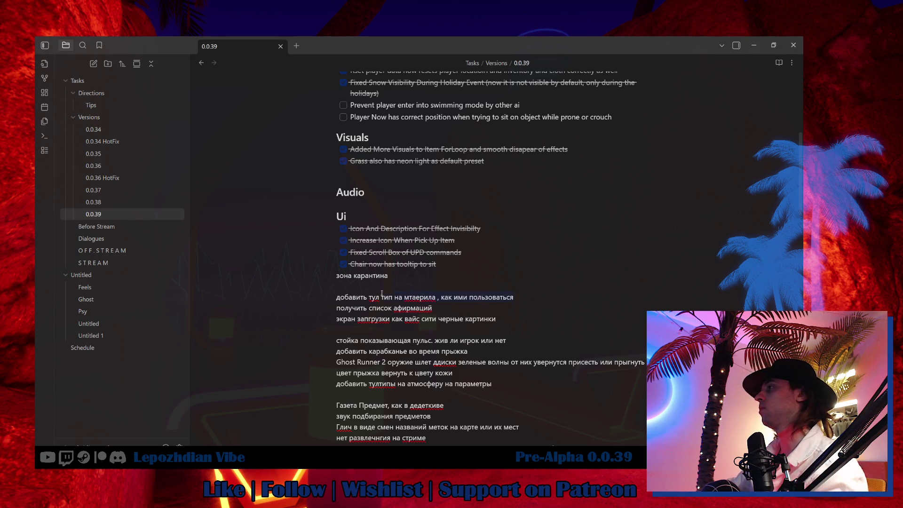
{"action": "triple_click", "coordinate": [339, 297]}
{"action": "key", "text": "BackSpace"}
{"action": "scroll", "coordinate": [451, 376], "scroll_direction": "down", "scroll_amount": 10}
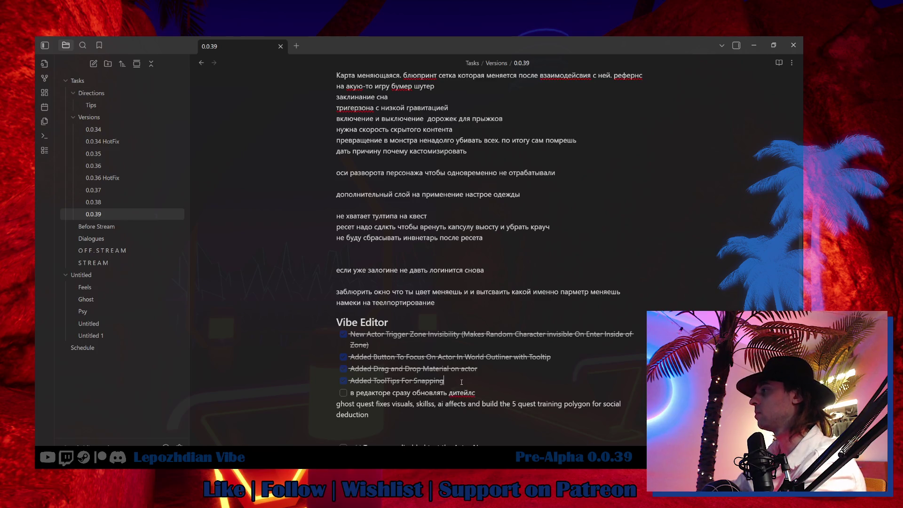
{"action": "key", "text": "Return"}
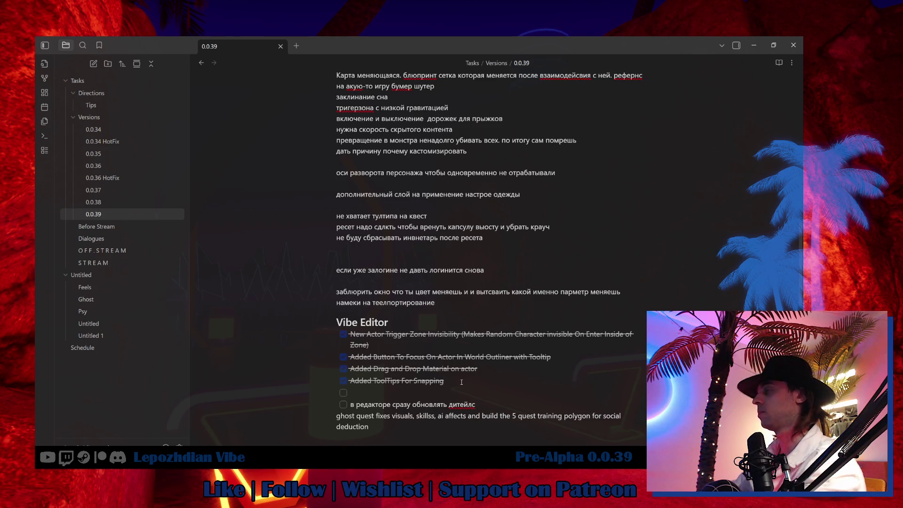
{"action": "key", "text": "ctrl+v"}
{"action": "key", "text": "alt+Tab"}
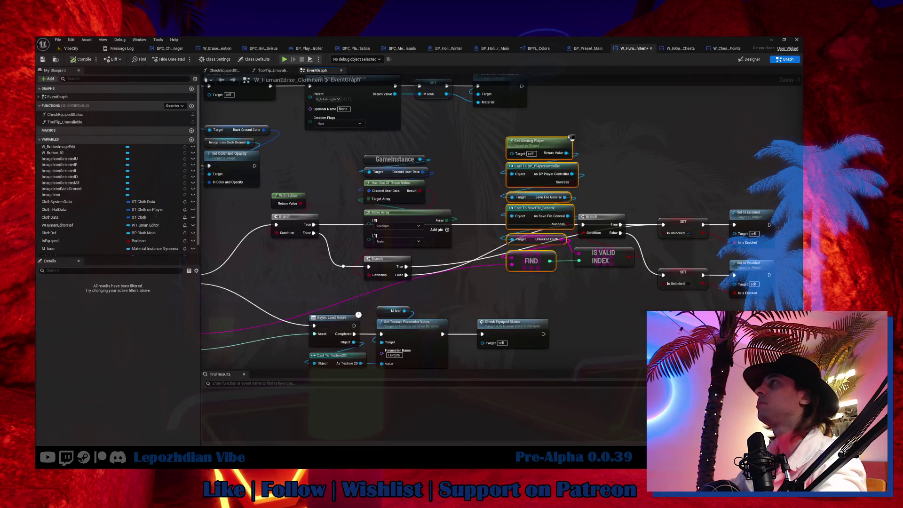
Step: Close all editor tabs except the VibeCity level
{"action": "left_click", "coordinate": [71, 49]}
{"action": "right_click", "coordinate": [76, 49]}
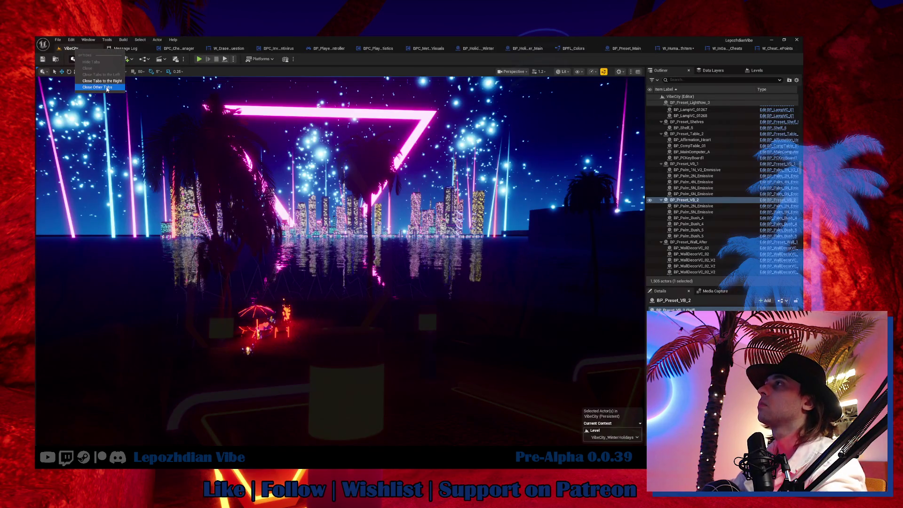
{"action": "key", "text": "Escape"}
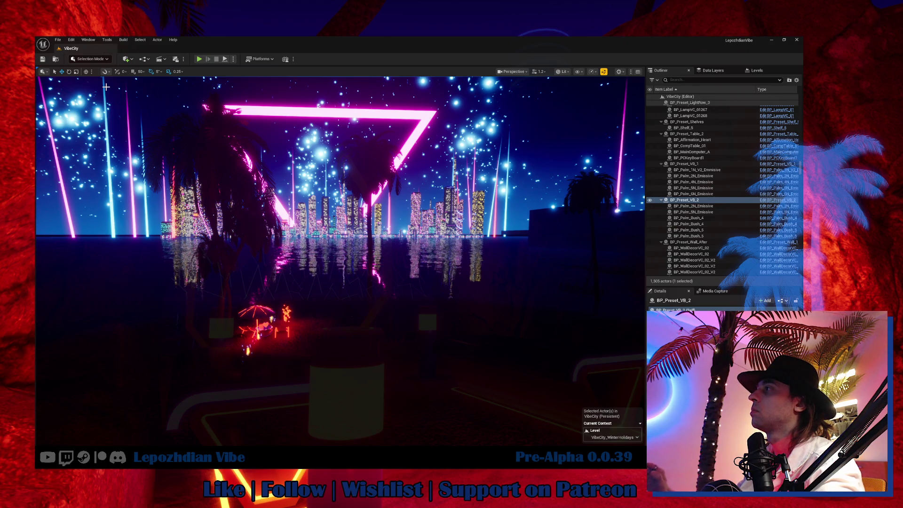
Step: From the HUD folder open W_HUD_GameEditor, then W_GameEditor_ContentBrowser, and select its Materials label
{"action": "key", "text": "ctrl+space"}
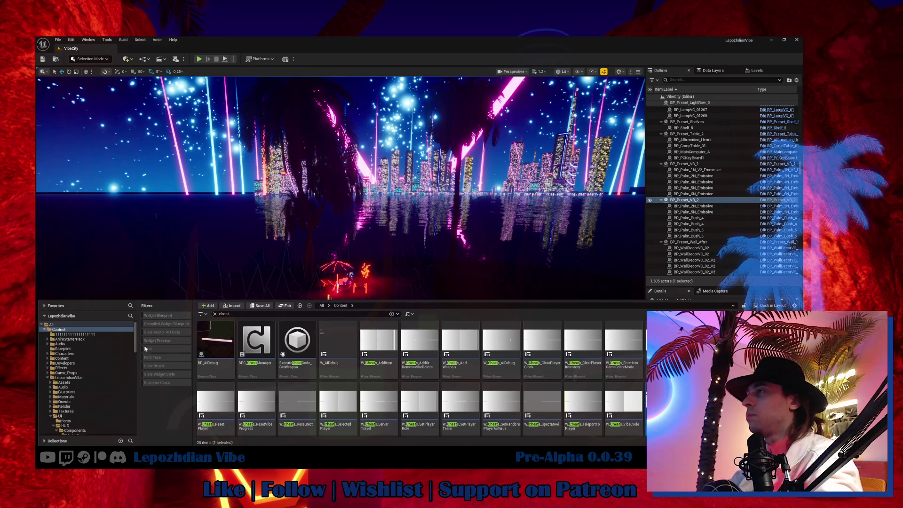
{"action": "left_click", "coordinate": [216, 314]}
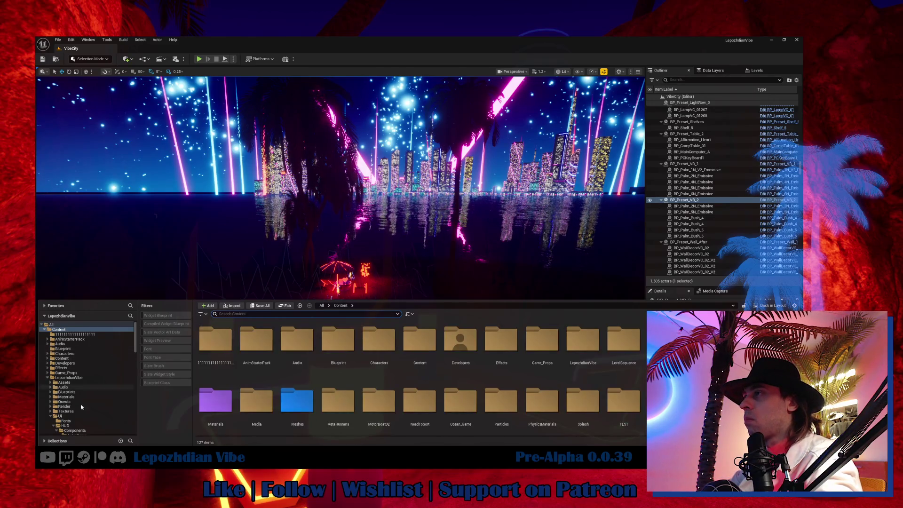
{"action": "left_click", "coordinate": [72, 426]}
{"action": "double_click", "coordinate": [309, 342]}
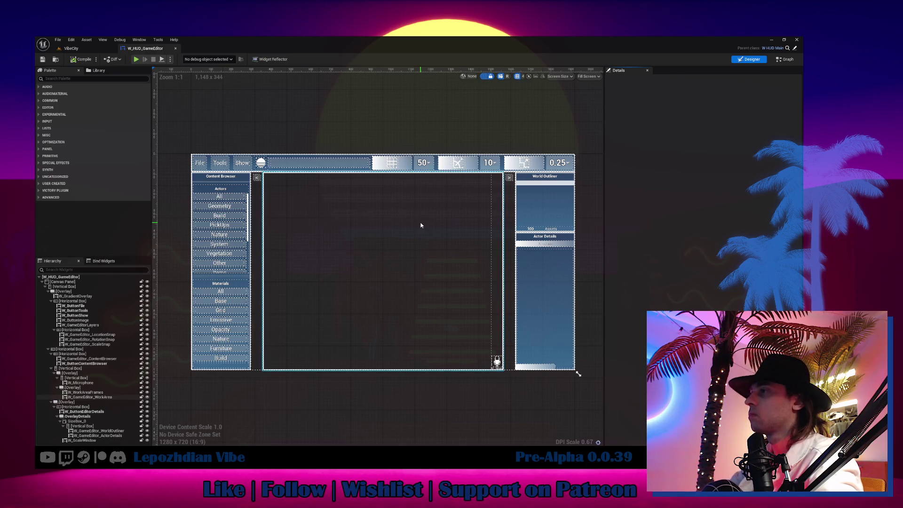
{"action": "left_click", "coordinate": [226, 304]}
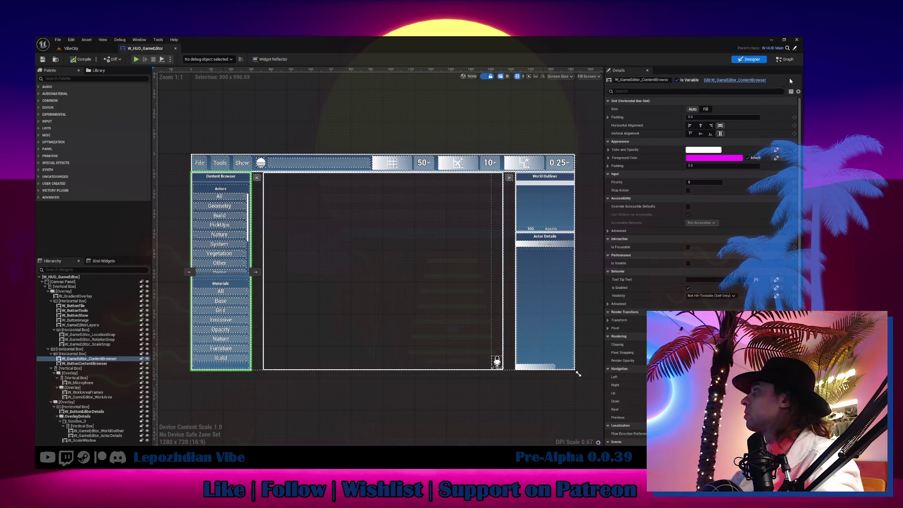
{"action": "left_click", "coordinate": [754, 81]}
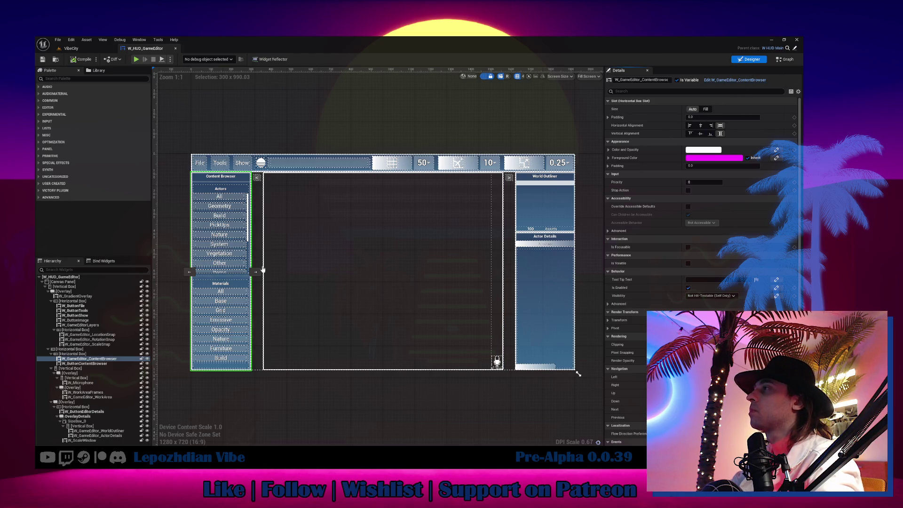
{"action": "left_click", "coordinate": [224, 276]}
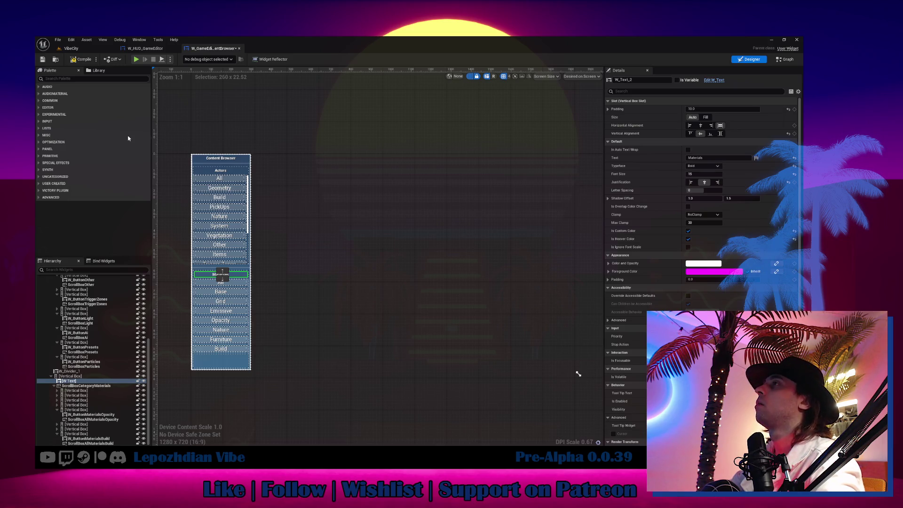
Step: In GetToolTipWidget, add a Make Tool Tip Line node holding the drag-and-drop actor text
{"action": "key", "text": "ctrl+shift+g"}
{"action": "double_click", "coordinate": [79, 146]}
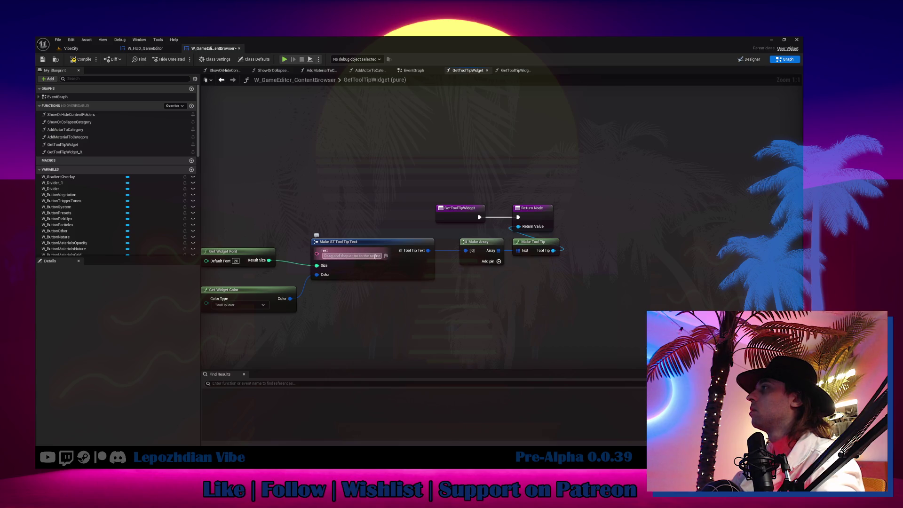
{"action": "left_click_drag", "start_coordinate": [466, 250], "coordinate": [460, 284]}
{"action": "type", "text": "make tool tip line"}
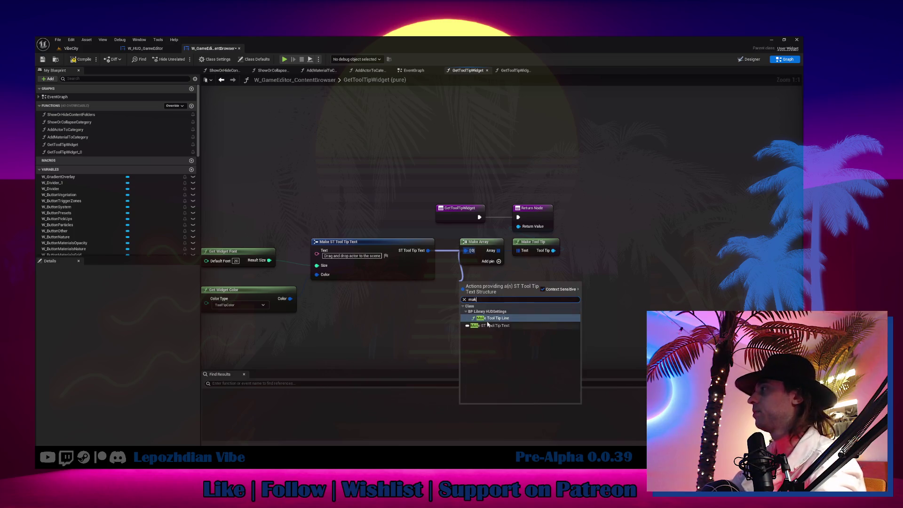
{"action": "key", "text": "Return"}
{"action": "left_click", "coordinate": [354, 256]}
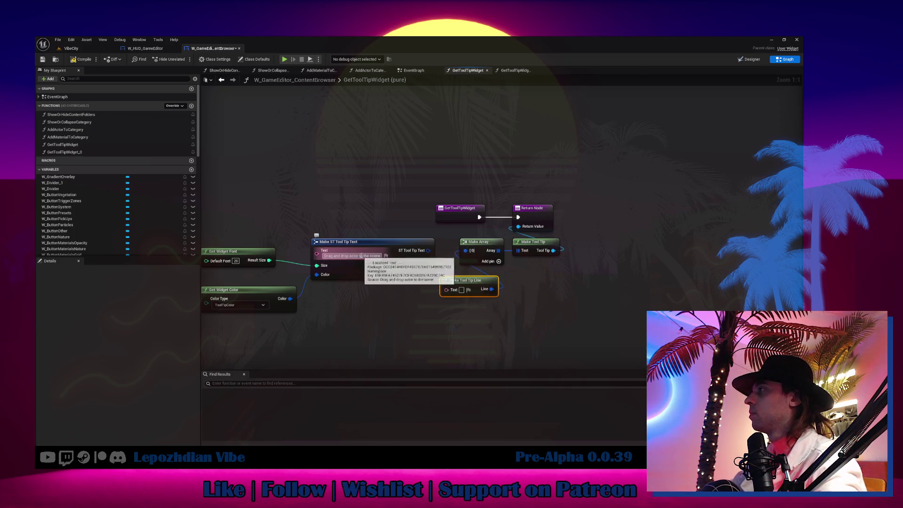
{"action": "left_click", "coordinate": [462, 290]}
{"action": "type", "text": "Drag and drop actor to the scene"}
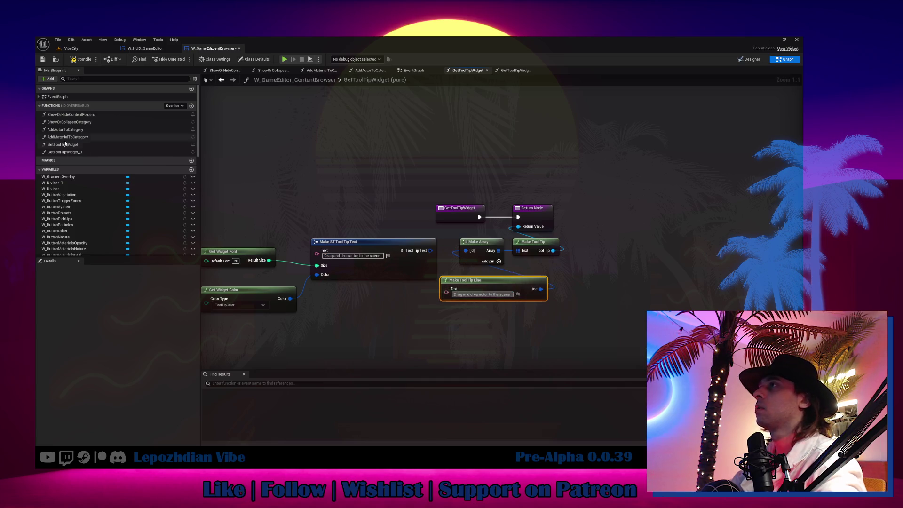
Step: Rename the function to ToolTip_Actors, delete the old font and text nodes, and select the tooltip nodes
{"action": "left_click", "coordinate": [71, 145]}
{"action": "key", "text": "F2"}
{"action": "type", "text": "ToolTip_Actor"}
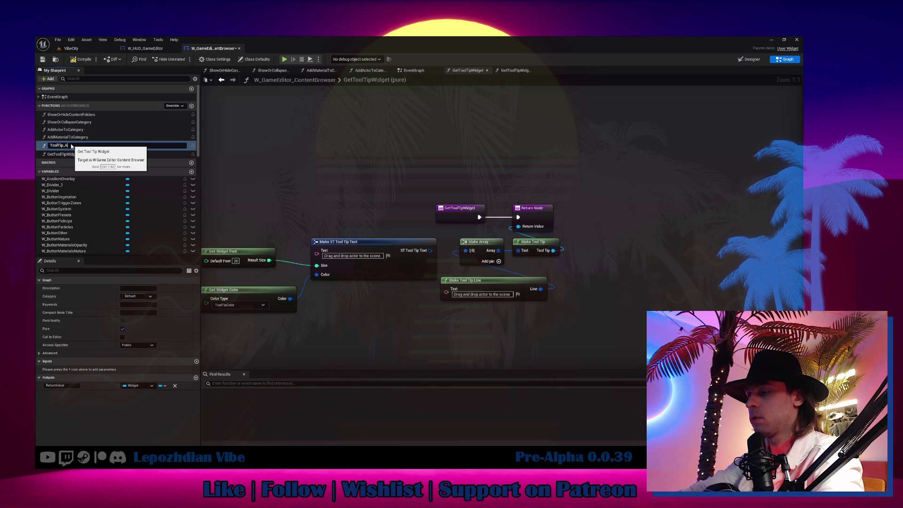
{"action": "key", "text": "Return"}
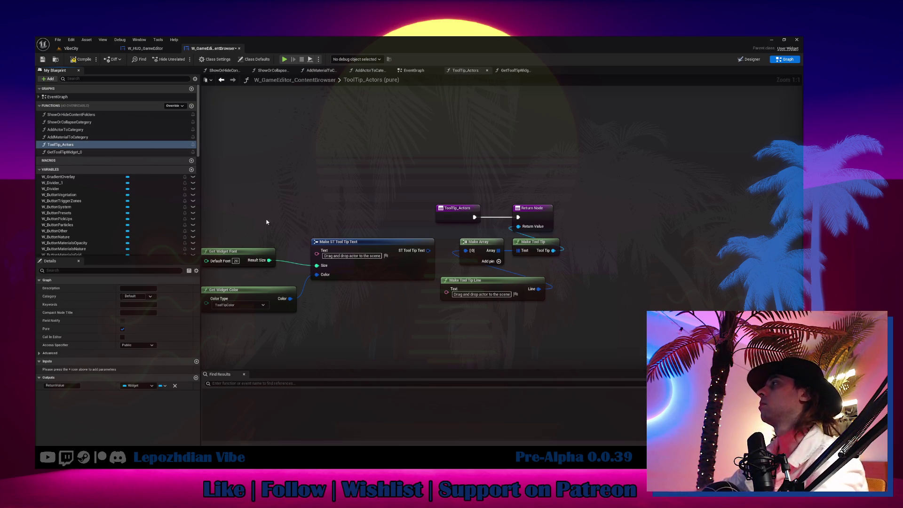
{"action": "left_click_drag", "start_coordinate": [248, 227], "coordinate": [359, 338]}
{"action": "key", "text": "Delete"}
{"action": "mouse_move", "coordinate": [511, 280]}
{"action": "left_mouse_down"}
{"action": "mouse_move", "coordinate": [400, 241]}
{"action": "mouse_move", "coordinate": [416, 244]}
{"action": "left_mouse_up"}
{"action": "left_click_drag", "start_coordinate": [425, 291], "coordinate": [537, 262]}
Step: Paste the copied tooltip nodes into GetToolTipWidget_0 and begin renaming that function
{"action": "double_click", "coordinate": [65, 152]}
{"action": "key", "text": "ctrl+v"}
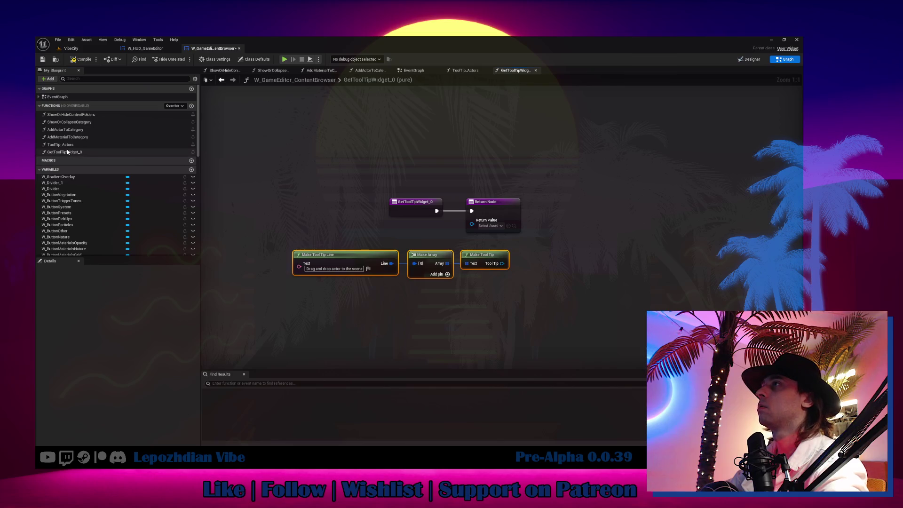
{"action": "left_click", "coordinate": [81, 152]}
{"action": "key", "text": "F2"}
{"action": "type", "text": "ToolTip_Mater"}
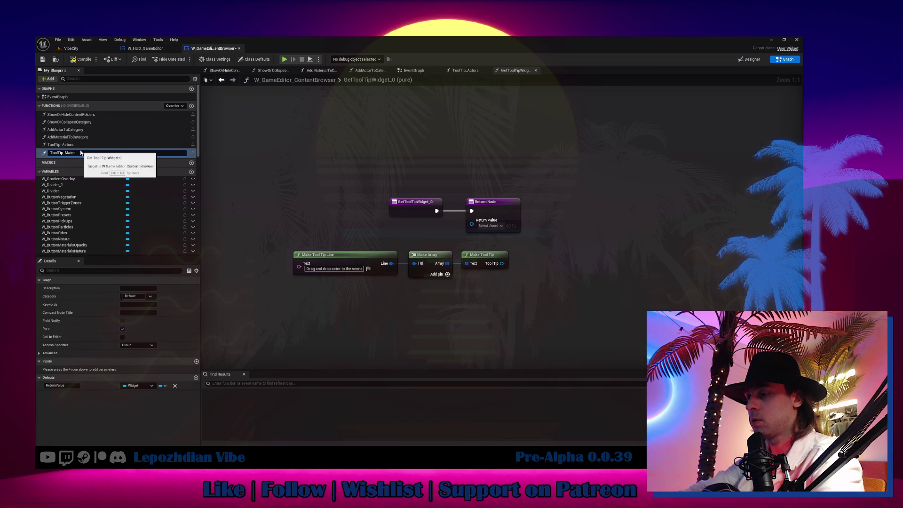
{"action": "type", "text": "iasl"}
Step: Name the function ToolTip_Materials, fixing the misspelled ending
{"action": "key", "text": "Return"}
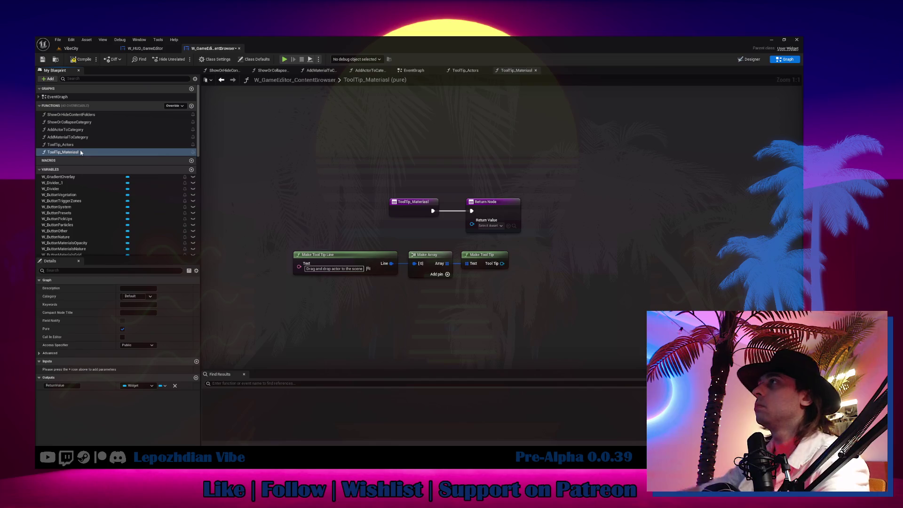
{"action": "left_click", "coordinate": [84, 153]}
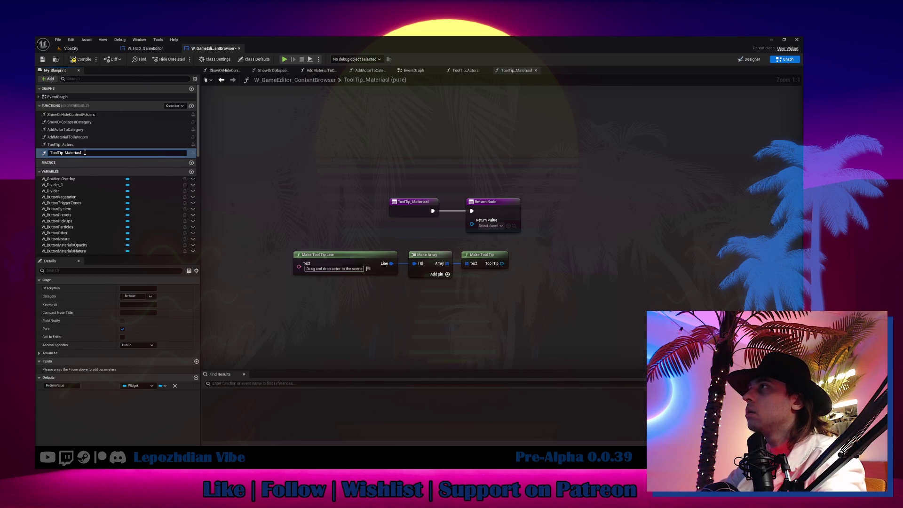
{"action": "key", "text": "BackSpace"}
{"action": "key", "text": "BackSpace"}
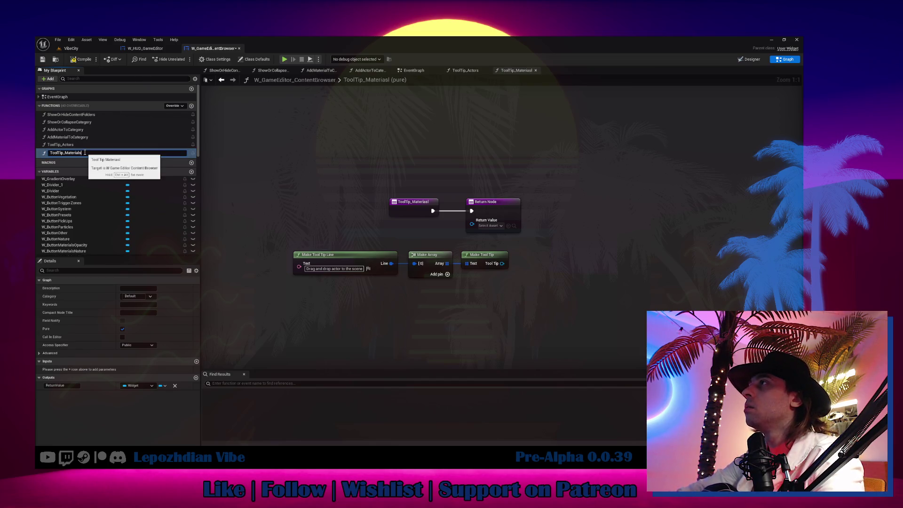
{"action": "key", "text": "Return"}
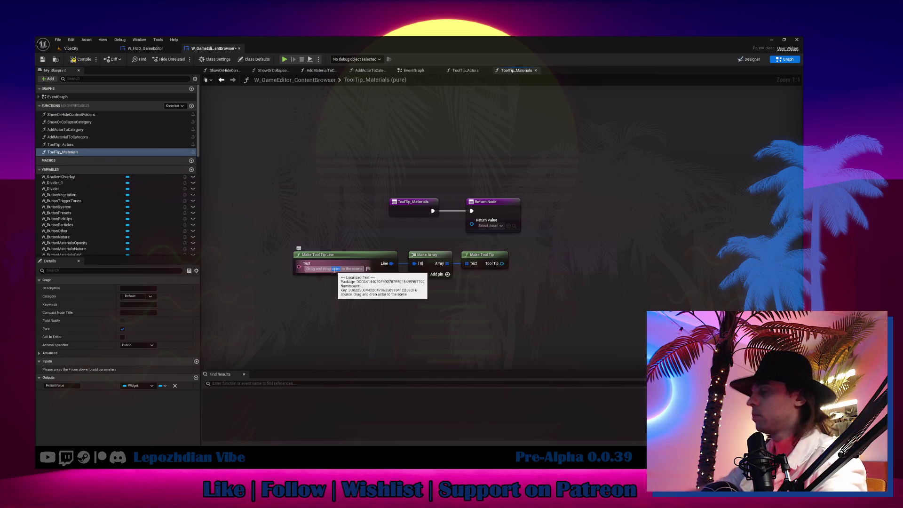
Step: Write the tooltip line text about dragging material onto an actor or the details panel
{"action": "left_click", "coordinate": [334, 270]}
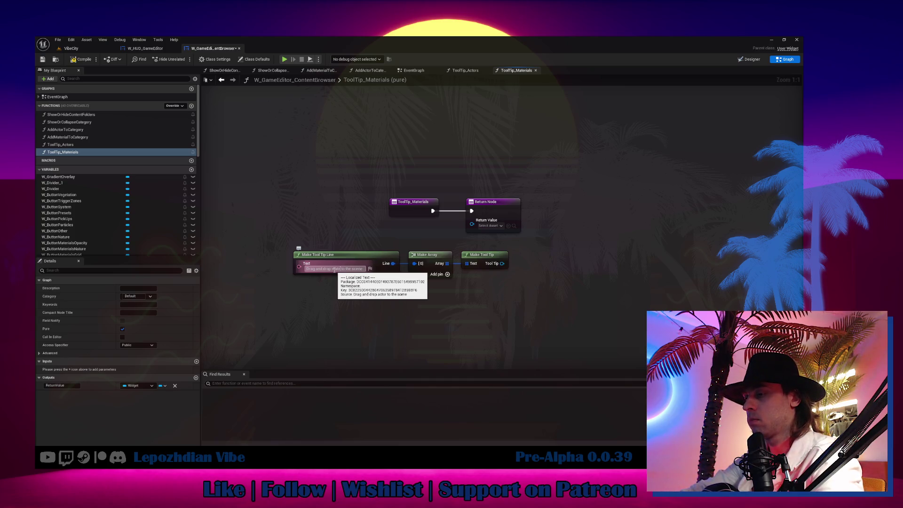
{"action": "type", "text": "r"}
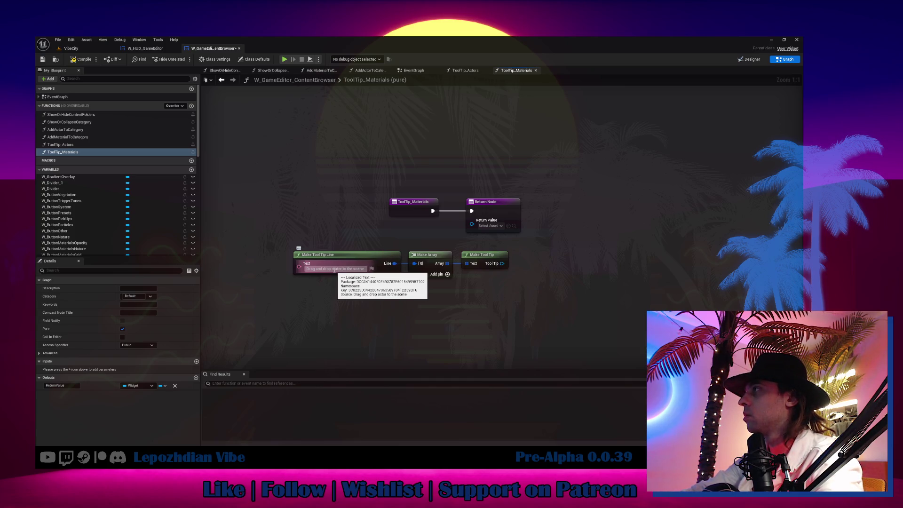
{"action": "type", "text": "ial on"}
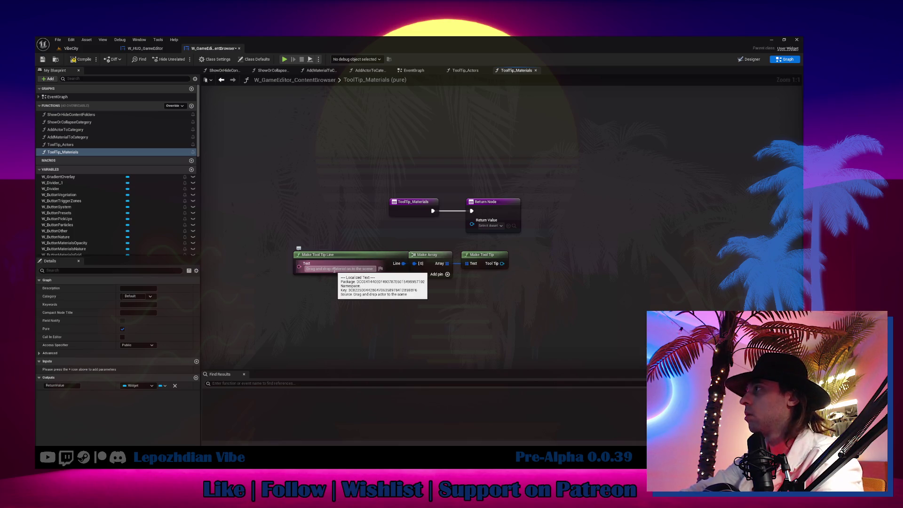
{"action": "type", "text": " actor"}
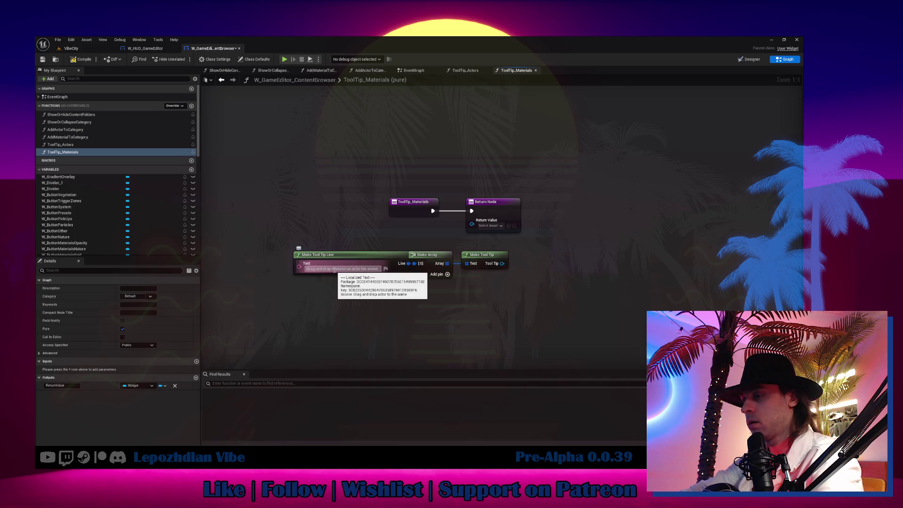
{"action": "type", "text": " or"}
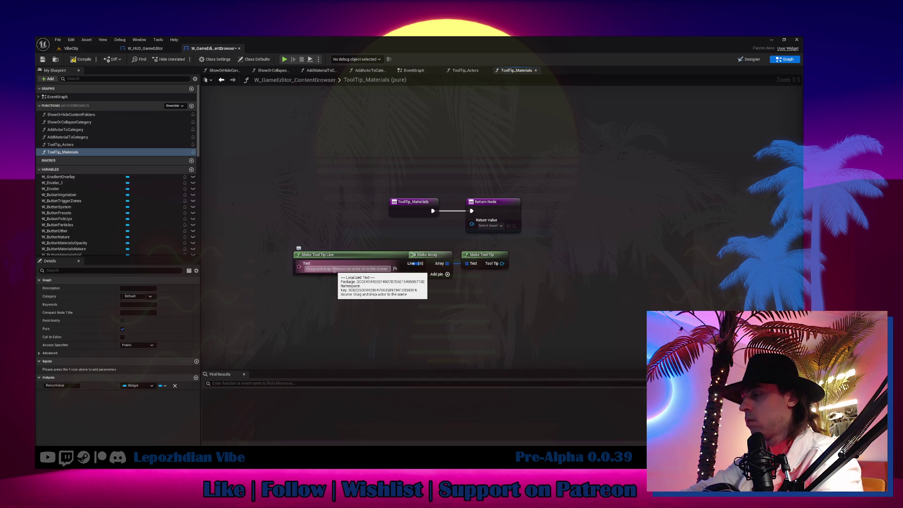
{"action": "type", "text": " on the de"}
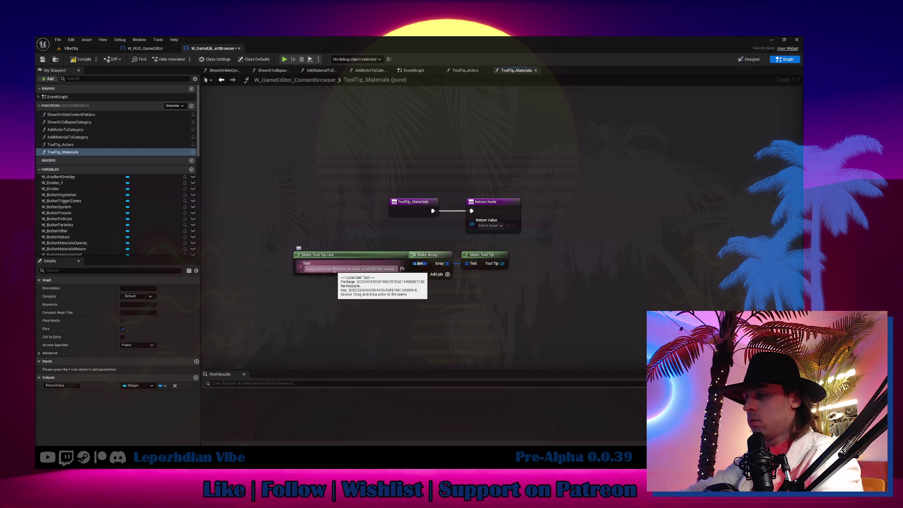
{"action": "type", "text": "tails"}
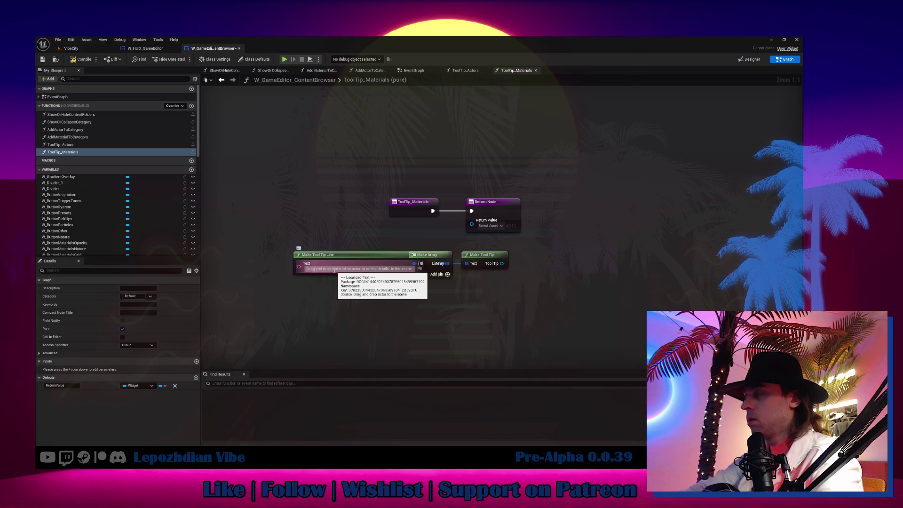
{"action": "type", "text": " panel"}
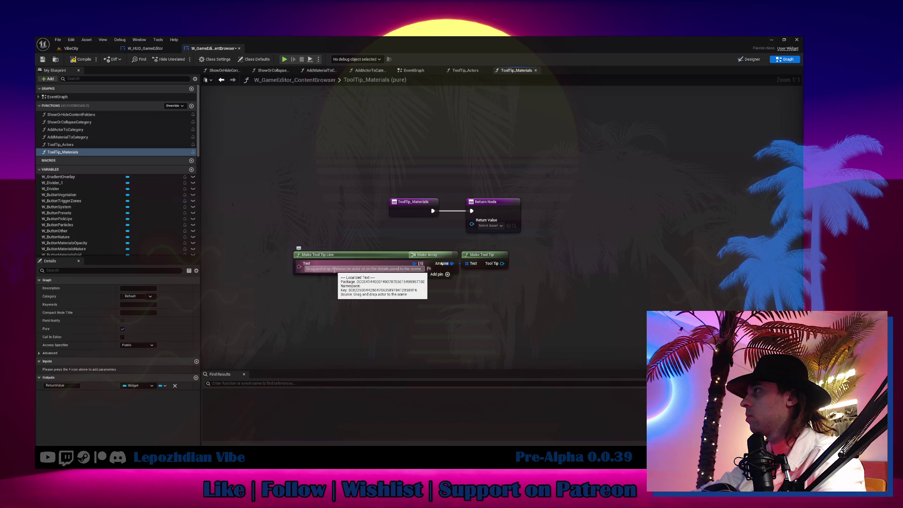
{"action": "type", "text": "material"}
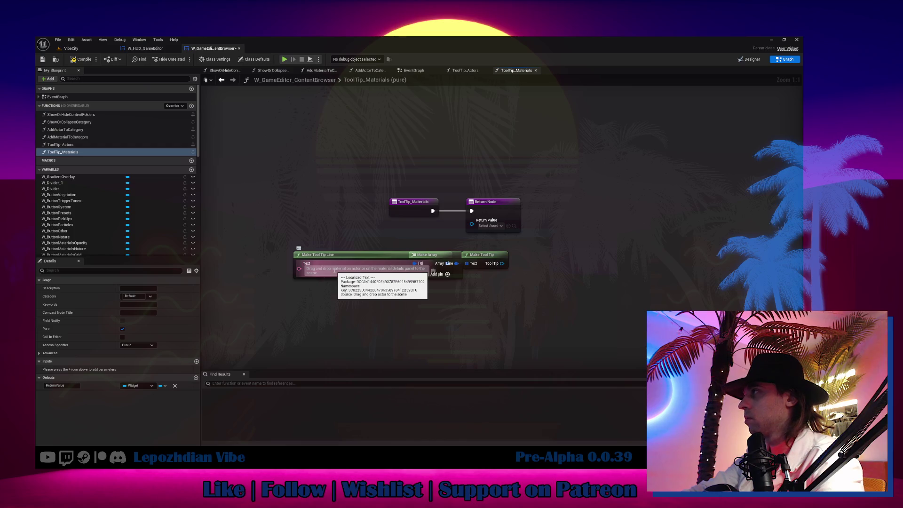
{"action": "type", "text": " in "}
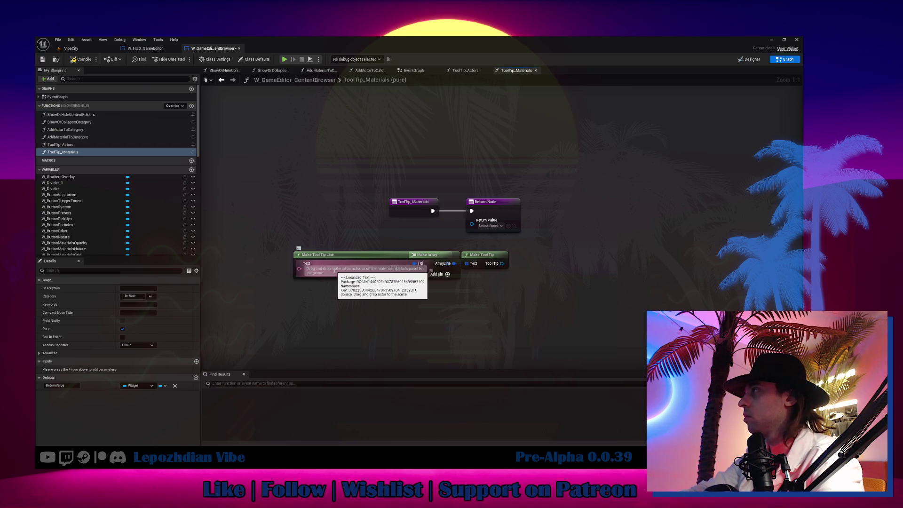
{"action": "type", "text": "t"}
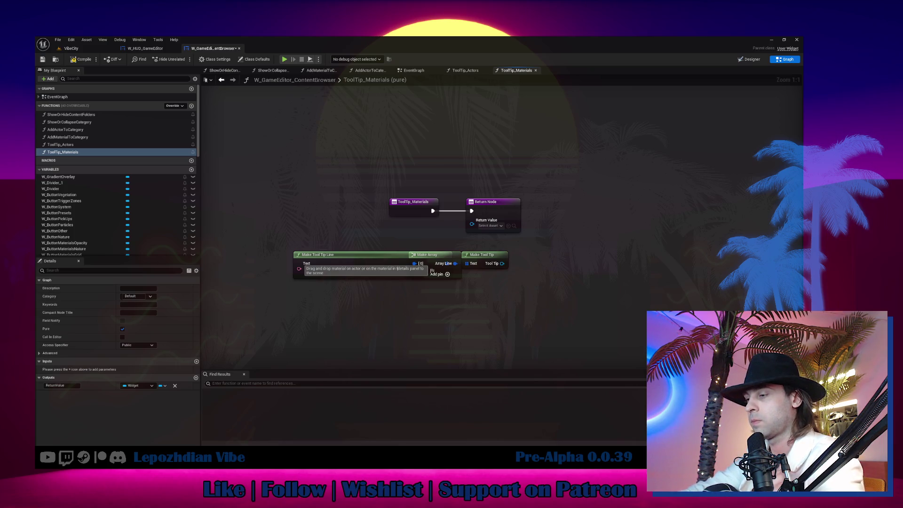
{"action": "key", "text": "BackSpace"}
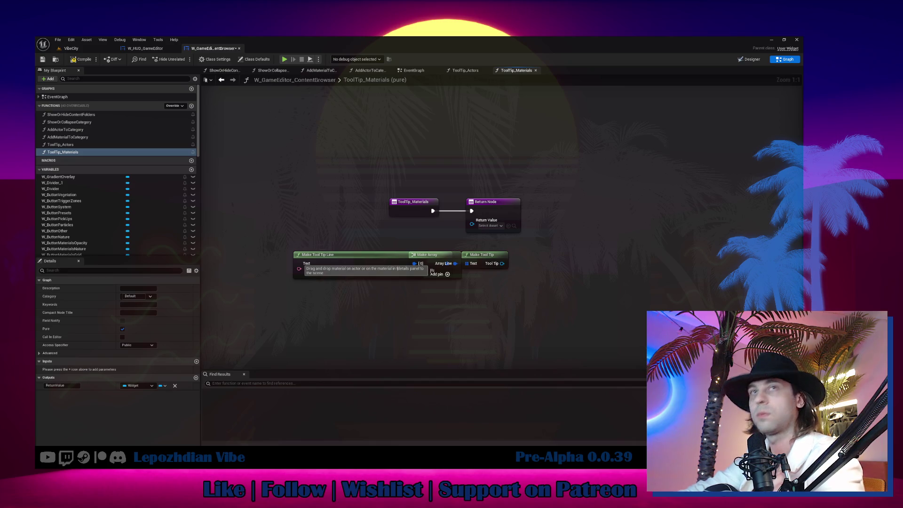
{"action": "key", "text": "BackSpace"}
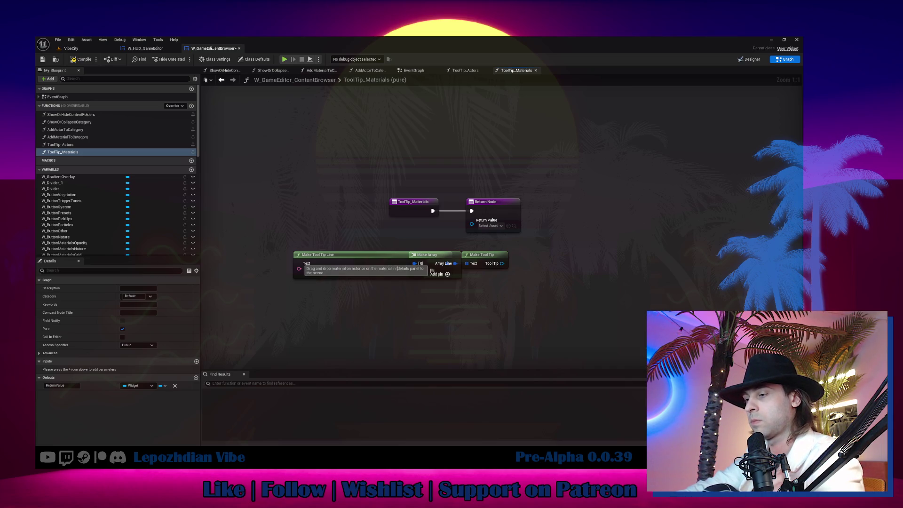
{"action": "type", "text": "t"}
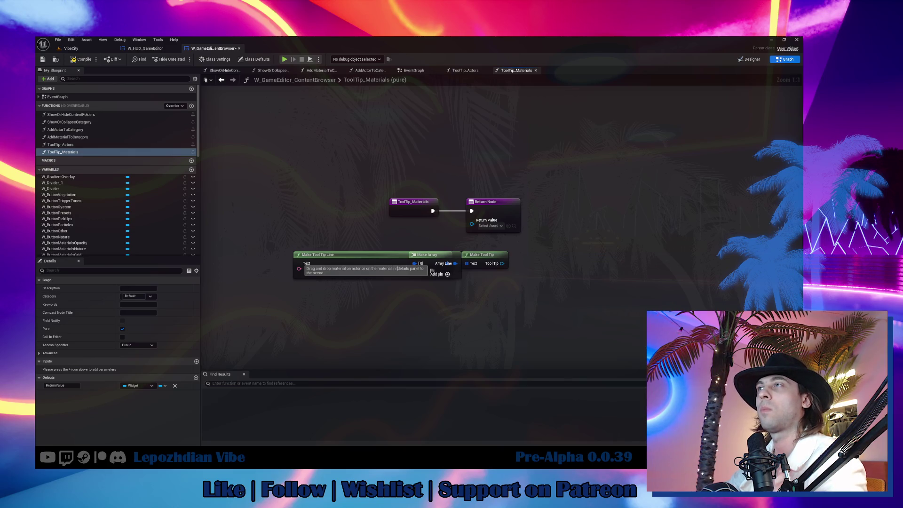
Step: Replace the tooltip sentence, changing 'item' to 'actor' and removing the extra word 'panel'
{"action": "left_click", "coordinate": [329, 269]}
{"action": "key", "text": "ctrl+v"}
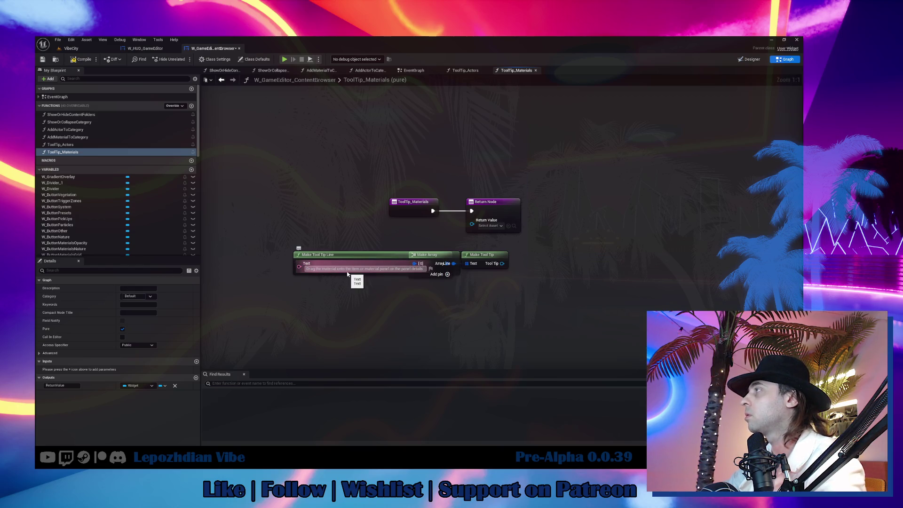
{"action": "double_click", "coordinate": [356, 267]}
{"action": "key", "text": "BackSpace"}
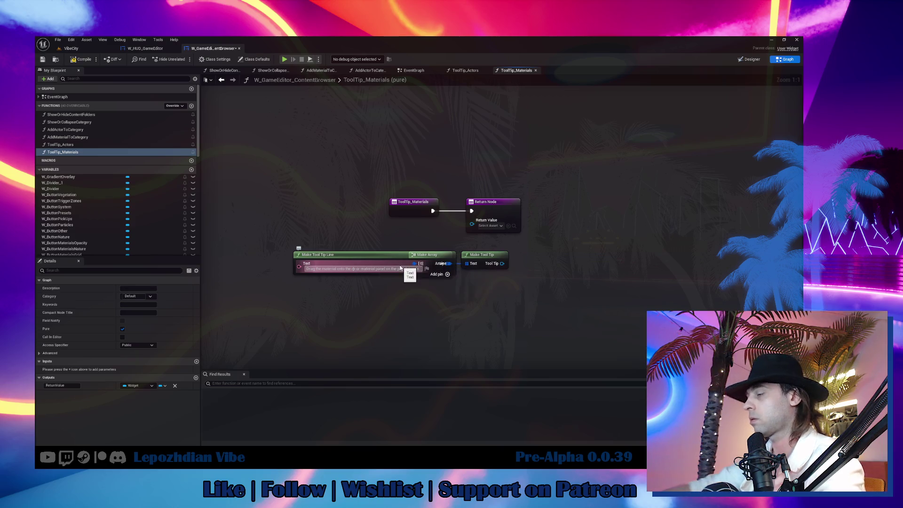
{"action": "type", "text": "actor"}
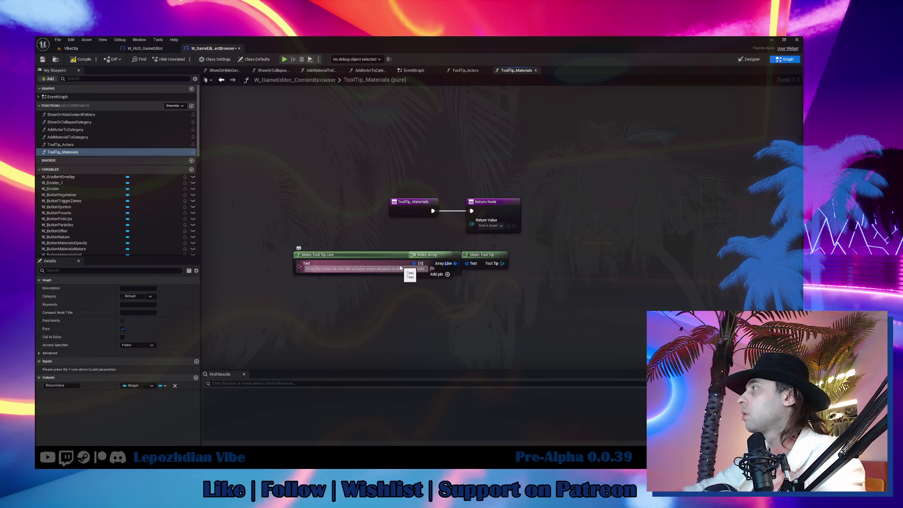
{"action": "left_click", "coordinate": [487, 308]}
{"action": "left_click_drag", "start_coordinate": [394, 255], "coordinate": [339, 258]}
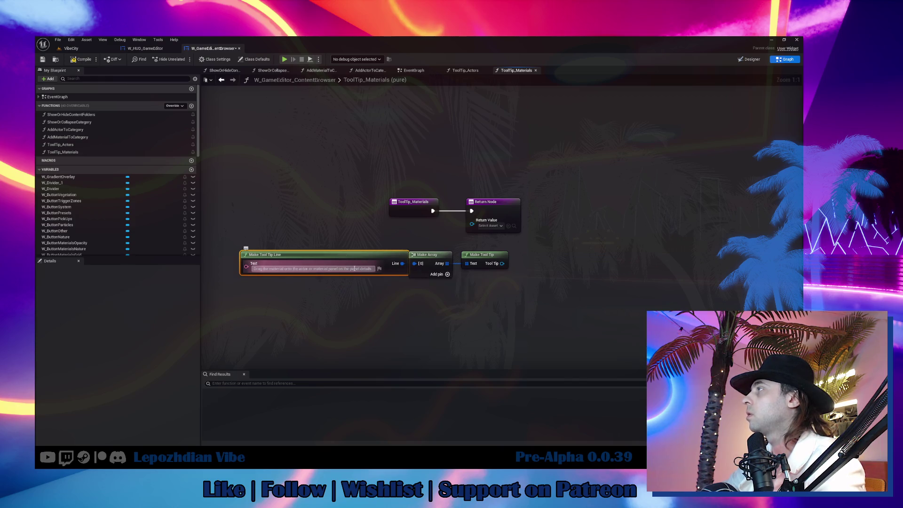
{"action": "double_click", "coordinate": [354, 269]}
{"action": "key", "text": "BackSpace"}
{"action": "key", "text": "Return"}
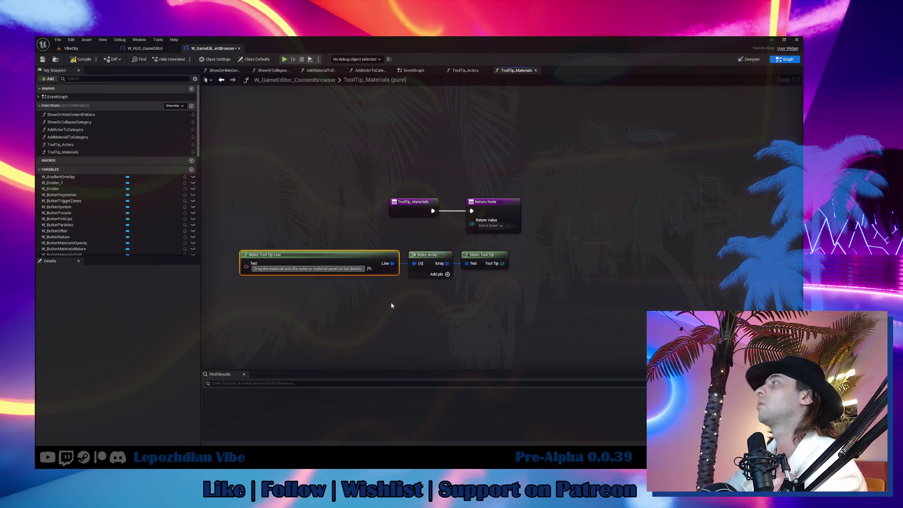
Step: Connect Make Tool Tip's output to the ToolTip_Materials Return Value
{"action": "left_click_drag", "start_coordinate": [502, 264], "coordinate": [472, 220]}
{"action": "left_click_drag", "start_coordinate": [404, 249], "coordinate": [510, 287]}
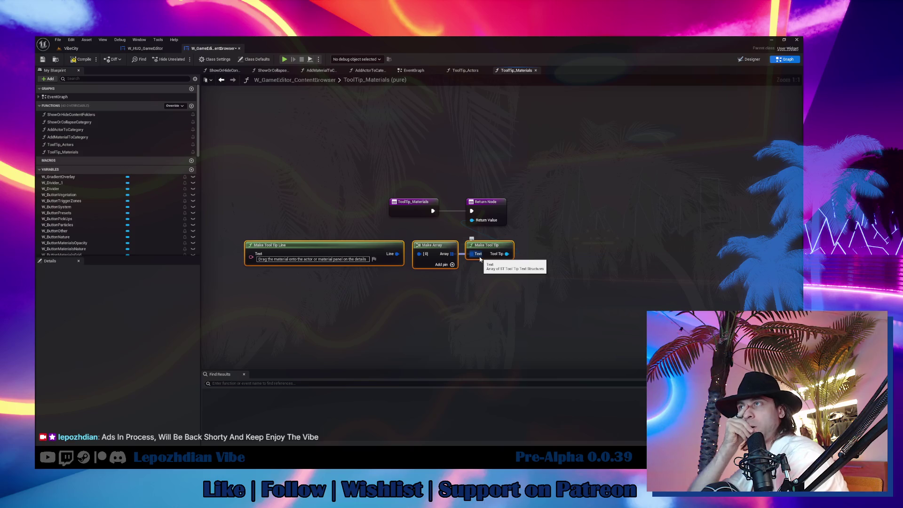
{"action": "left_click_drag", "start_coordinate": [506, 254], "coordinate": [472, 220]}
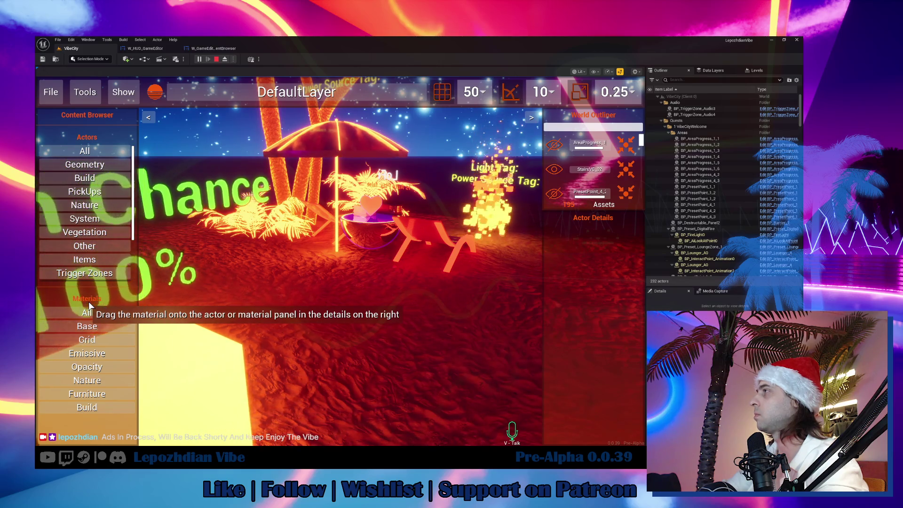
Step: Stop play, reword the tooltip line to mention the actor's material panel, and compile the widget
{"action": "key", "text": "Escape"}
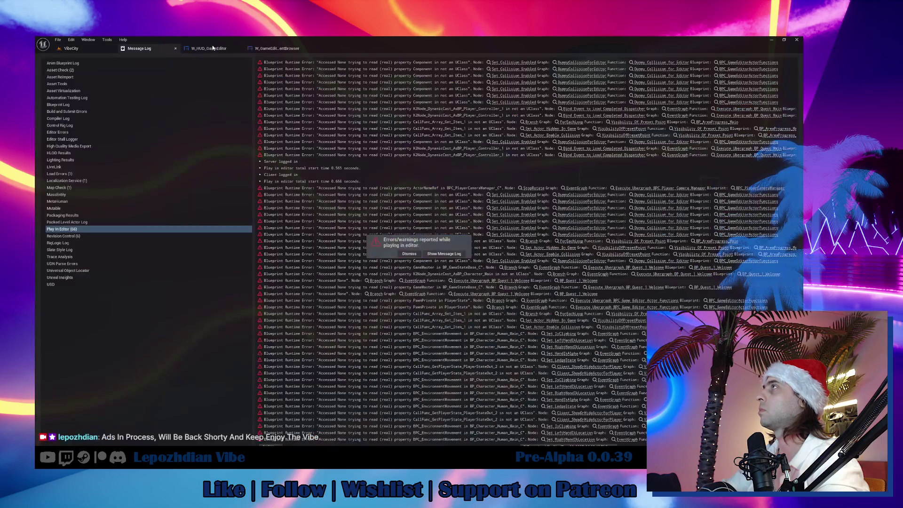
{"action": "left_click", "coordinate": [264, 49]}
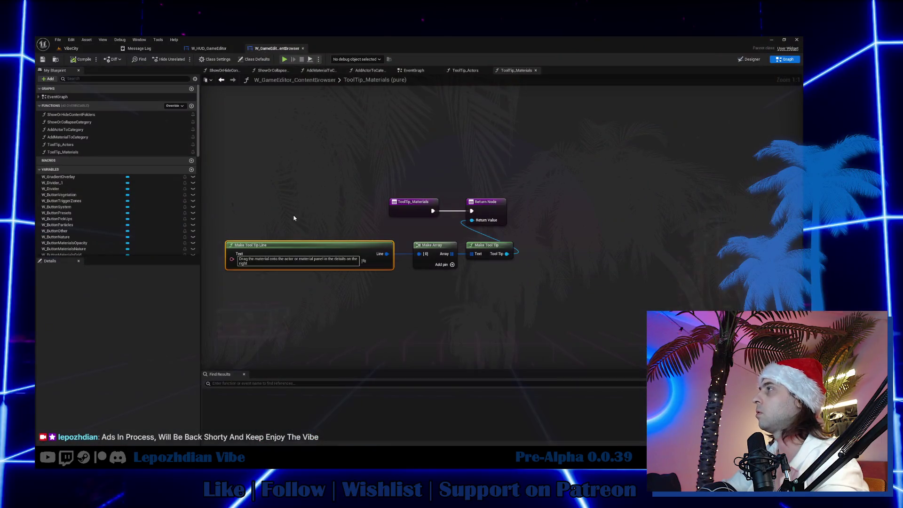
{"action": "type", "text": "actor or "}
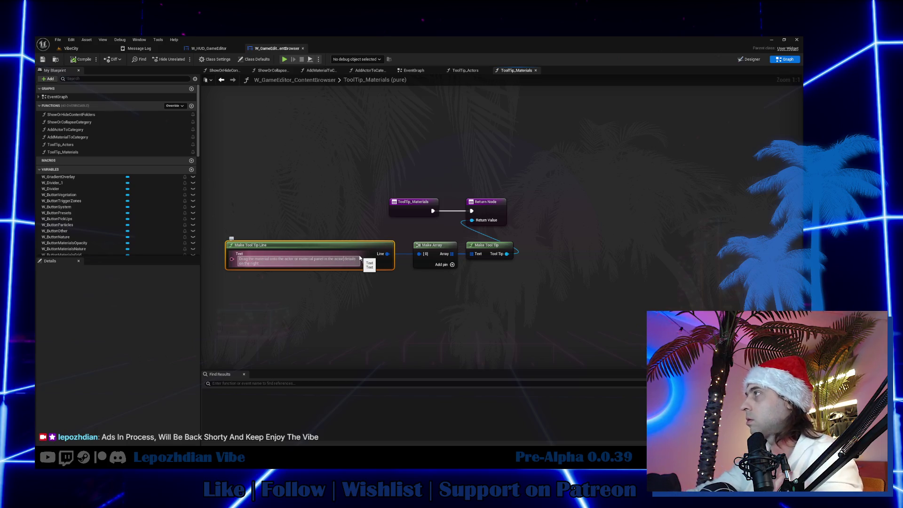
{"action": "type", "text": "material panel"}
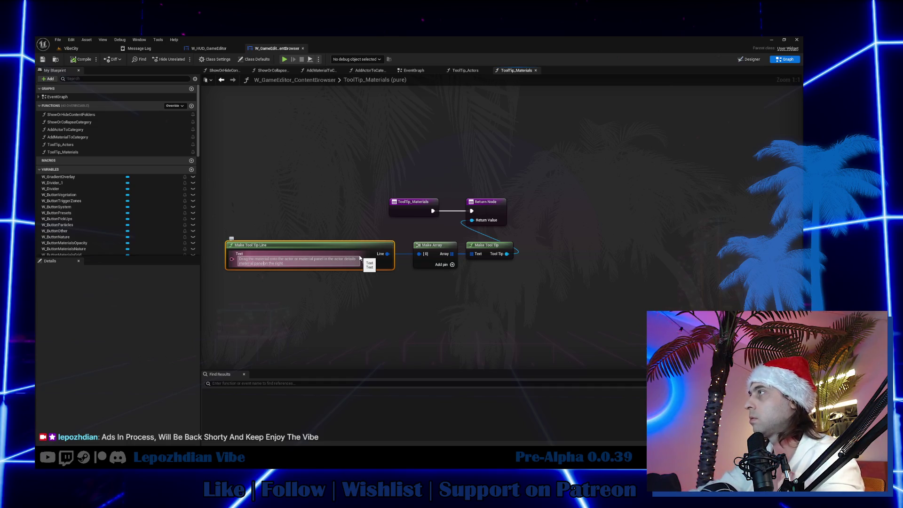
{"action": "key", "text": "Return"}
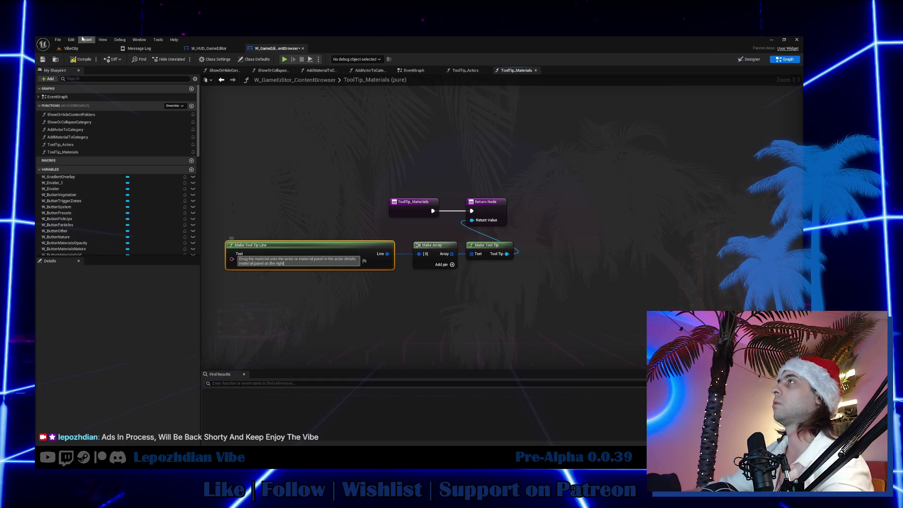
{"action": "left_click", "coordinate": [73, 60]}
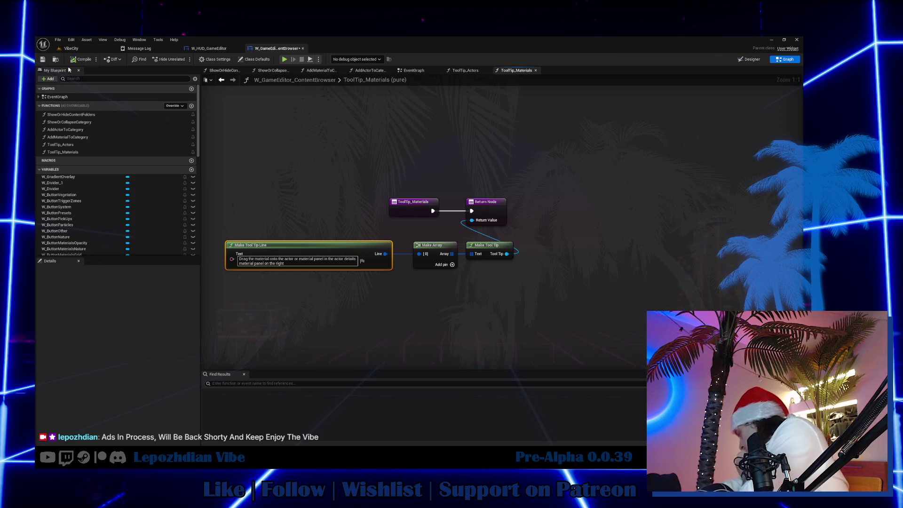
Step: Play VibeCity and open the Vibe Editor from page 2 of the in-game menu
{"action": "left_click", "coordinate": [72, 49]}
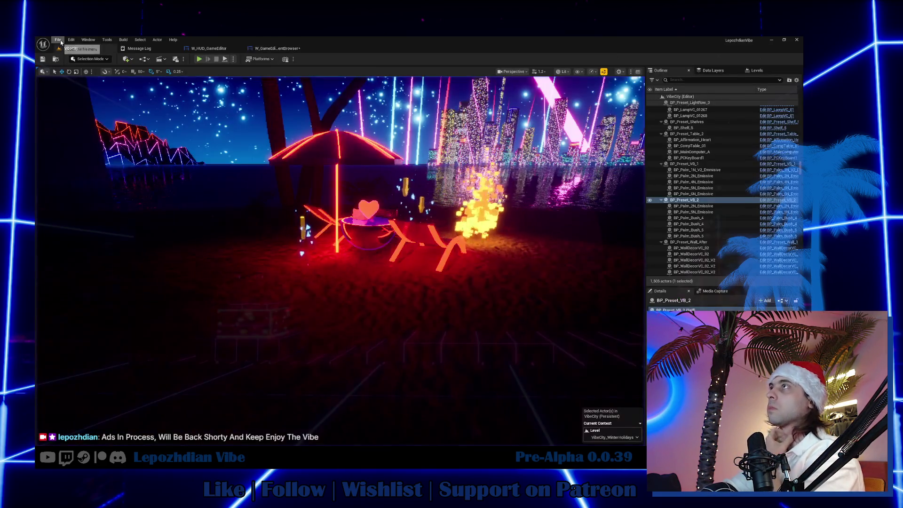
{"action": "left_click", "coordinate": [200, 61]}
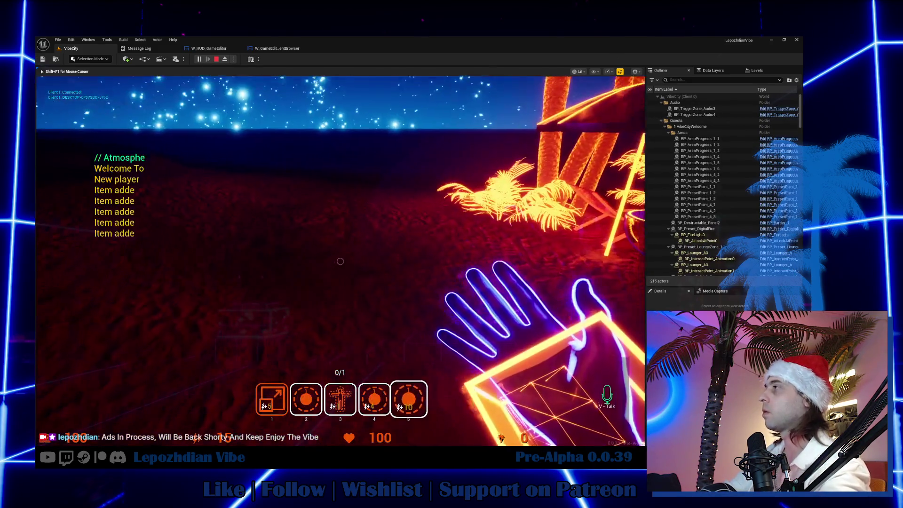
{"action": "key", "text": "Tab"}
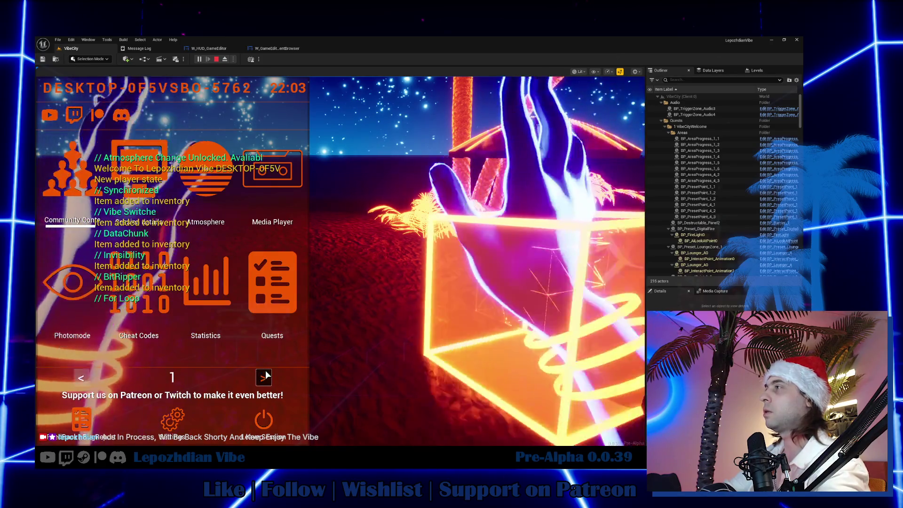
{"action": "left_click", "coordinate": [265, 374]}
{"action": "left_click", "coordinate": [247, 296]}
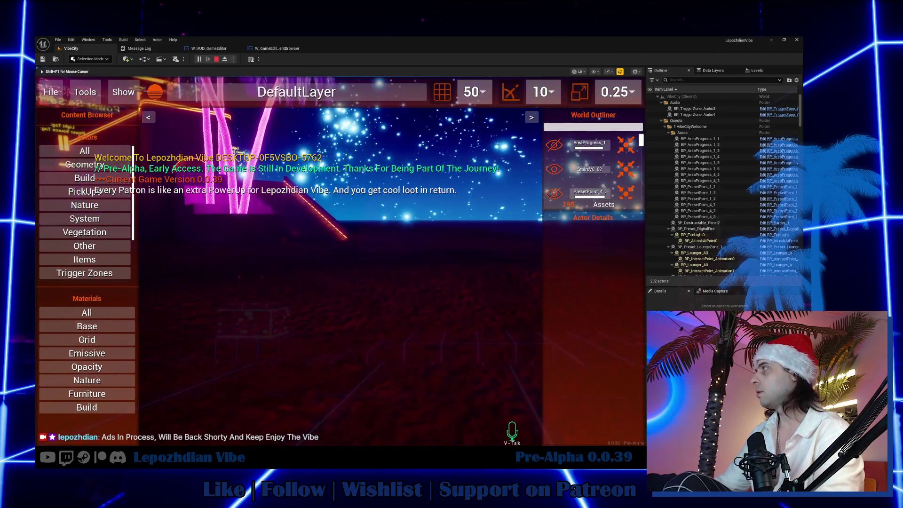
Step: Free the mouse from the game view and switch to the Obsidian task notes
{"action": "left_click", "coordinate": [554, 149]}
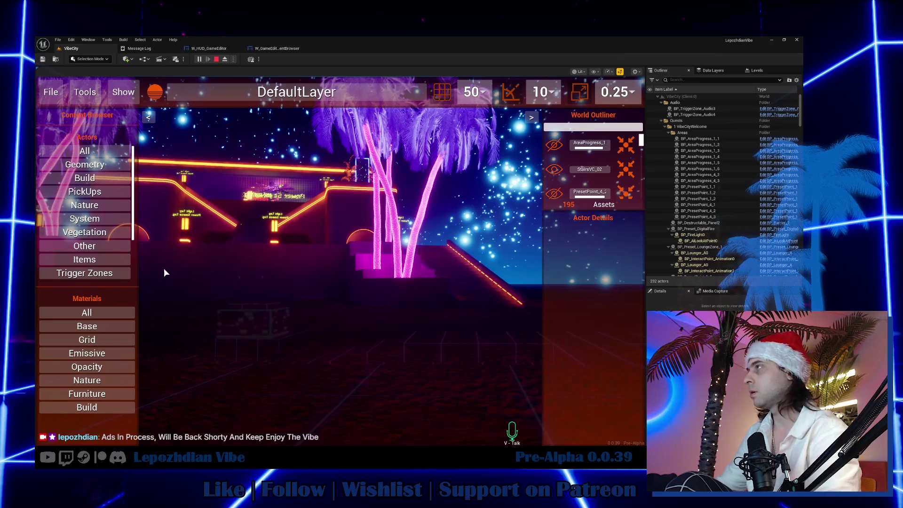
{"action": "key", "text": "shift+F1"}
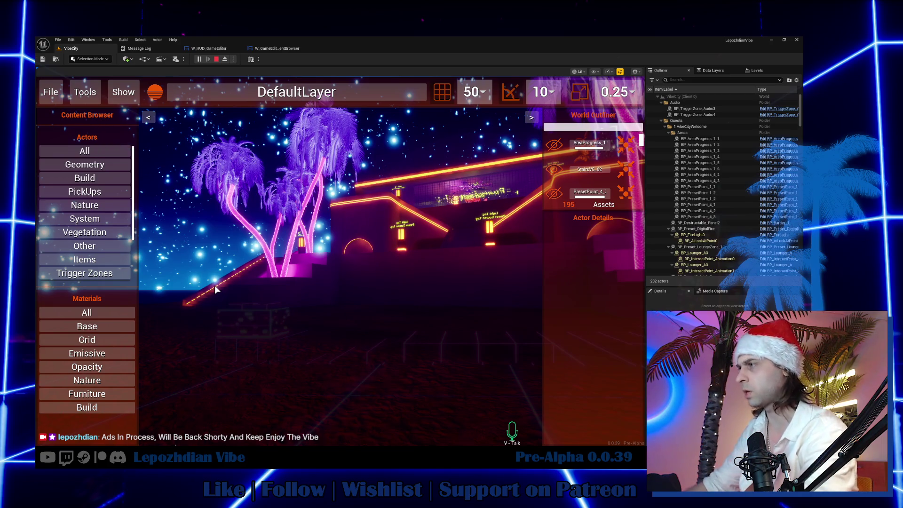
{"action": "key", "text": "alt+Tab"}
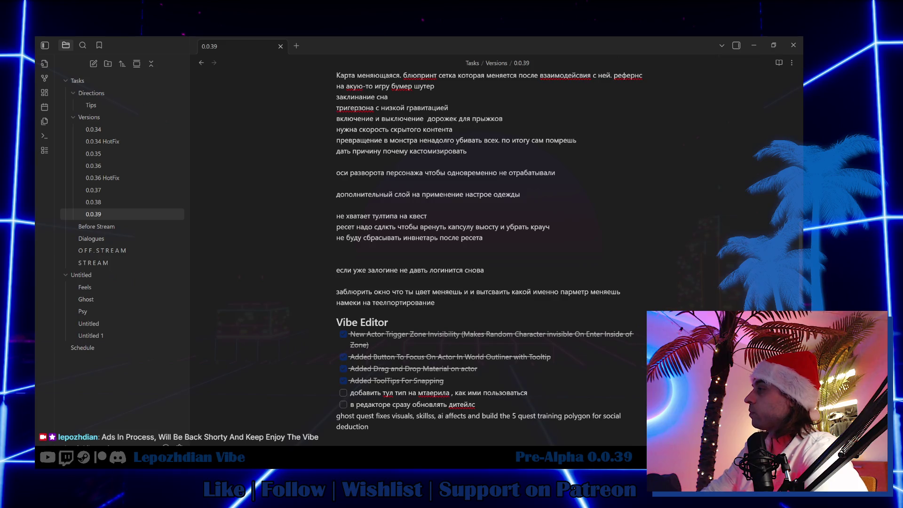
Step: Add a checklist item 'Added ToolTip For the Materials' below the snapping item and tick it
{"action": "left_click", "coordinate": [449, 382]}
{"action": "key", "text": "Return"}
{"action": "type", "text": "Added"}
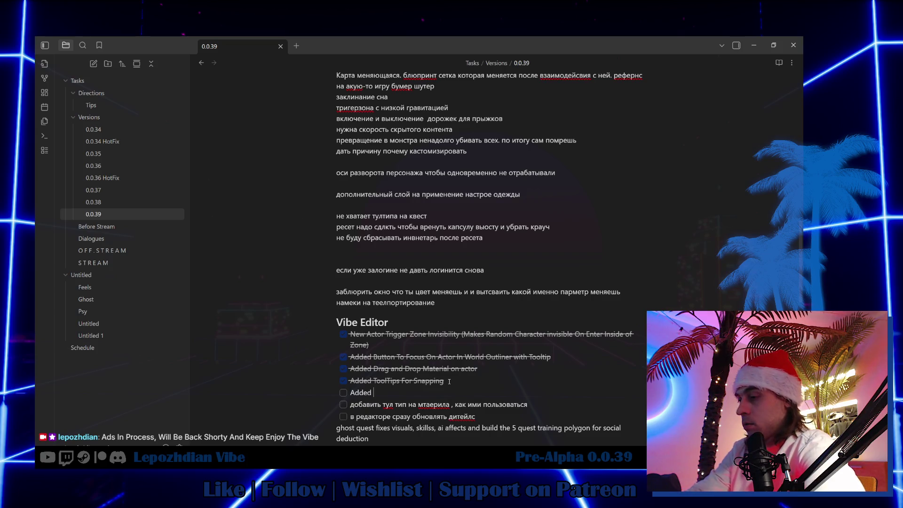
{"action": "type", "text": "ToolTip For"}
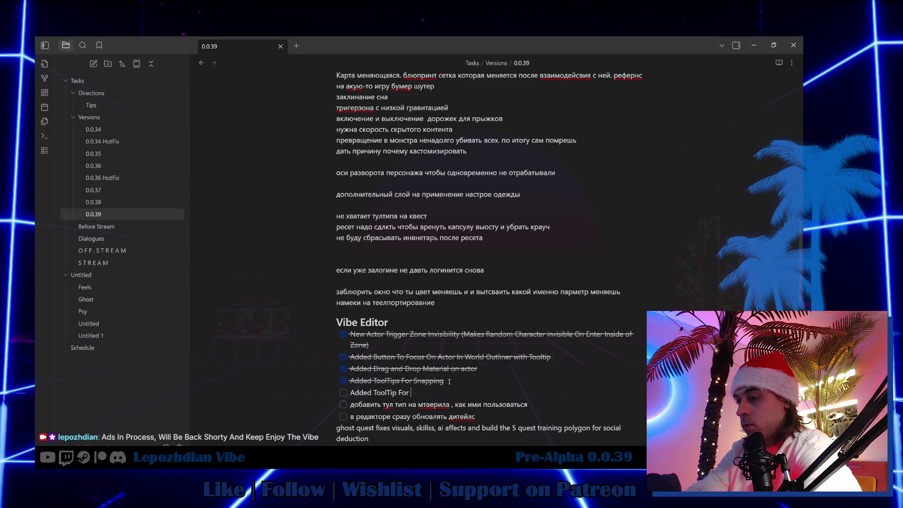
{"action": "type", "text": "Materials"}
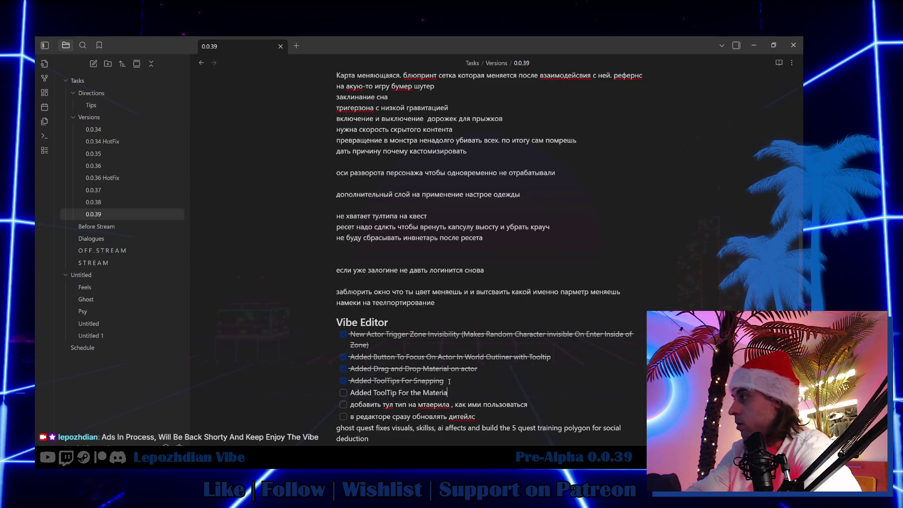
{"action": "left_click", "coordinate": [343, 394]}
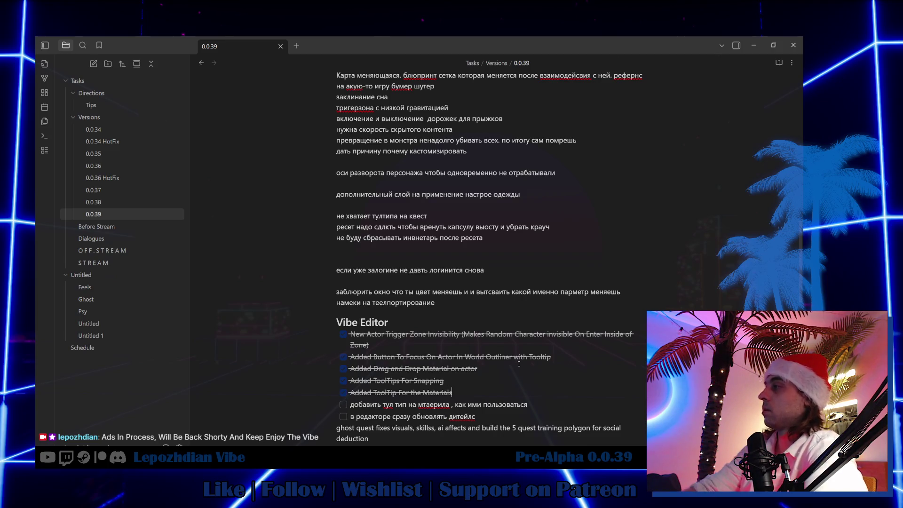
{"action": "key", "text": "Return"}
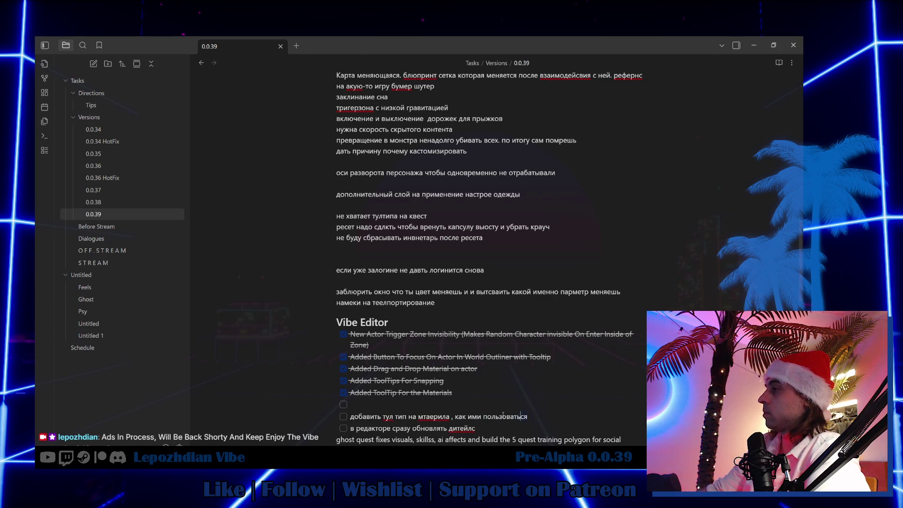
Step: Delete the old Russian material-tooltip task line and return to Unreal
{"action": "left_click", "coordinate": [336, 418]}
{"action": "key", "text": "shift+Down"}
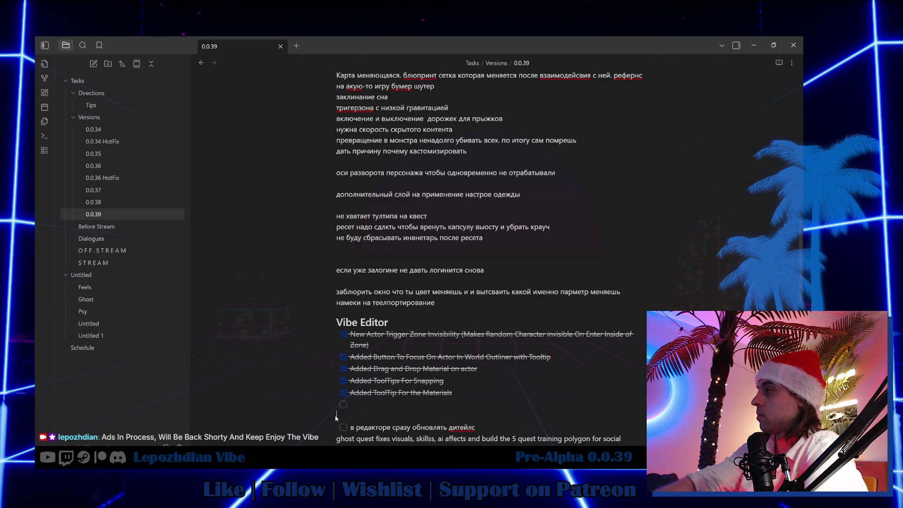
{"action": "key", "text": "Delete"}
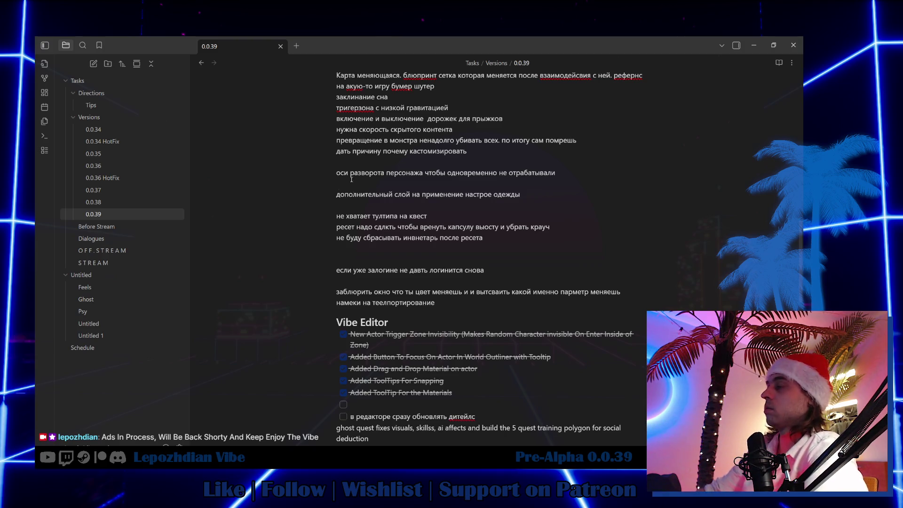
{"action": "key", "text": "alt+Tab"}
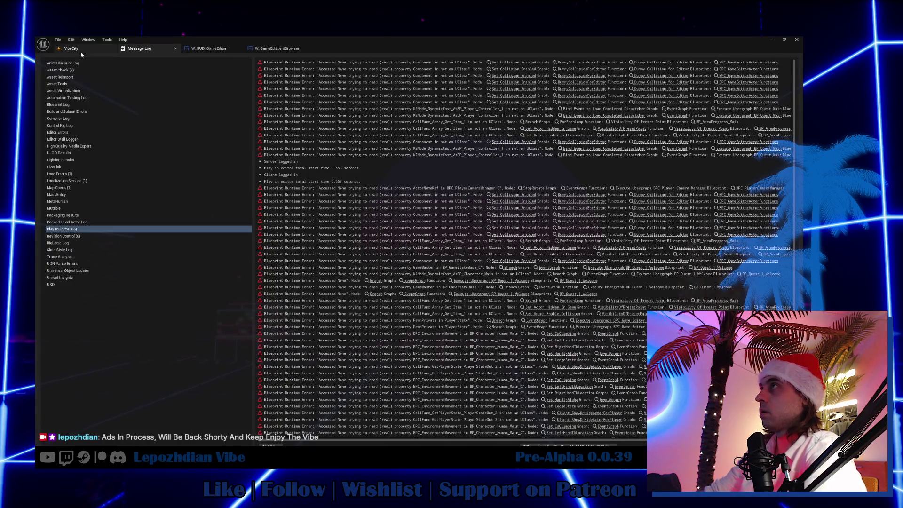
Step: Return to the VibeCity level, browse File, Content Drawer and Window, then frame the neon skyline
{"action": "left_click", "coordinate": [69, 49]}
{"action": "left_click", "coordinate": [58, 40]}
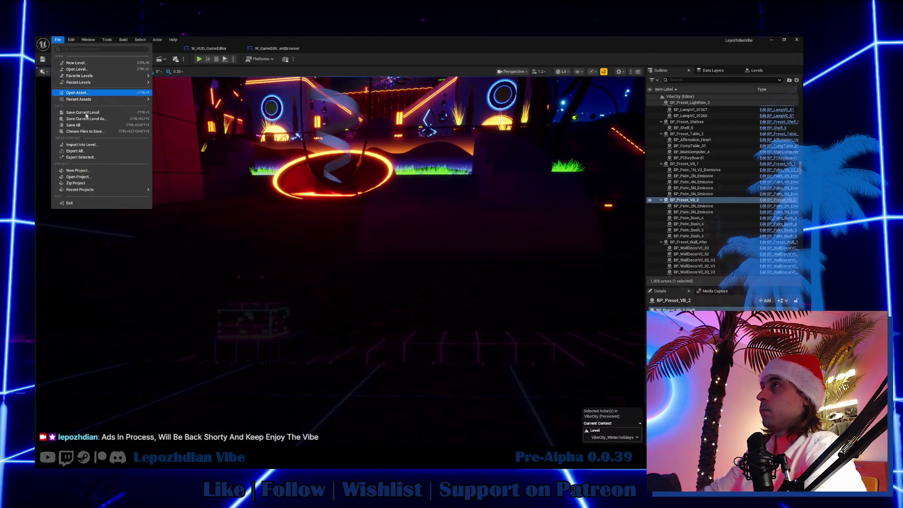
{"action": "key", "text": "ctrl+space"}
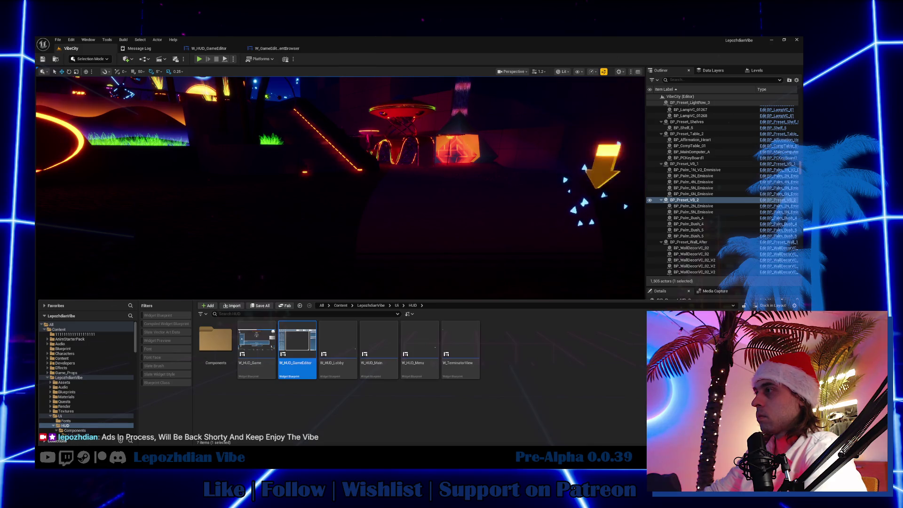
{"action": "left_click", "coordinate": [88, 40]}
{"action": "left_click", "coordinate": [91, 41]}
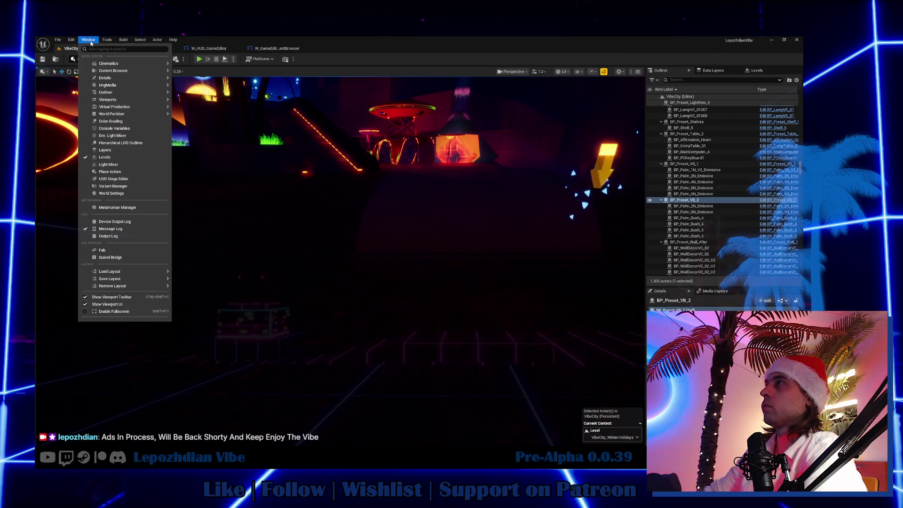
{"action": "mouse_move", "coordinate": [122, 71]}
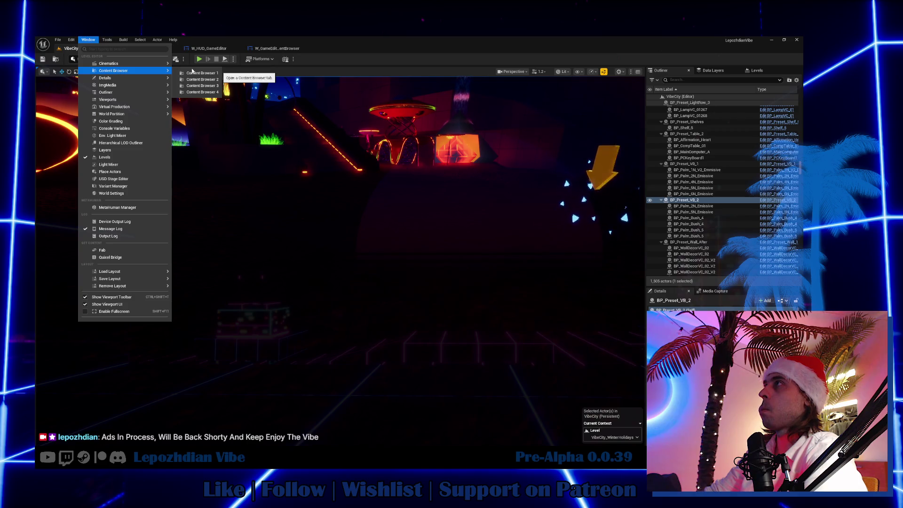
{"action": "left_click", "coordinate": [197, 73]}
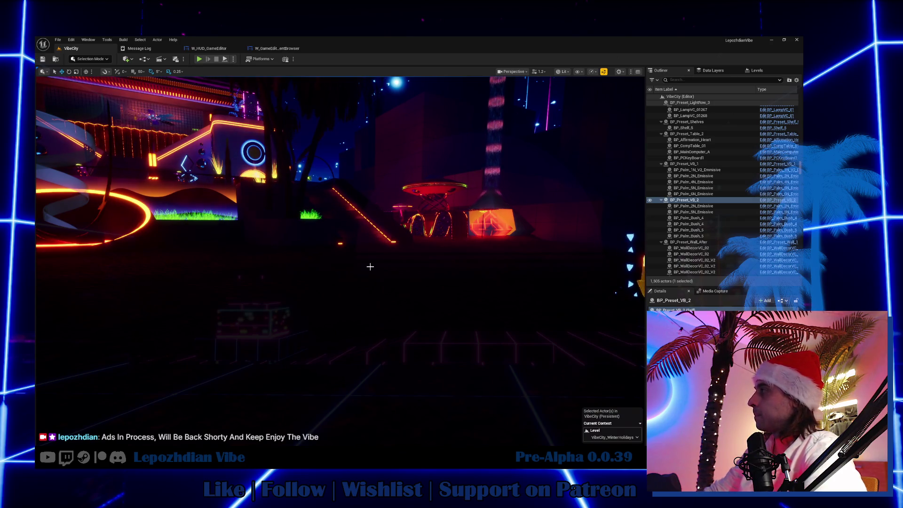
{"action": "left_click_drag", "start_coordinate": [436, 322], "coordinate": [436, 322]}
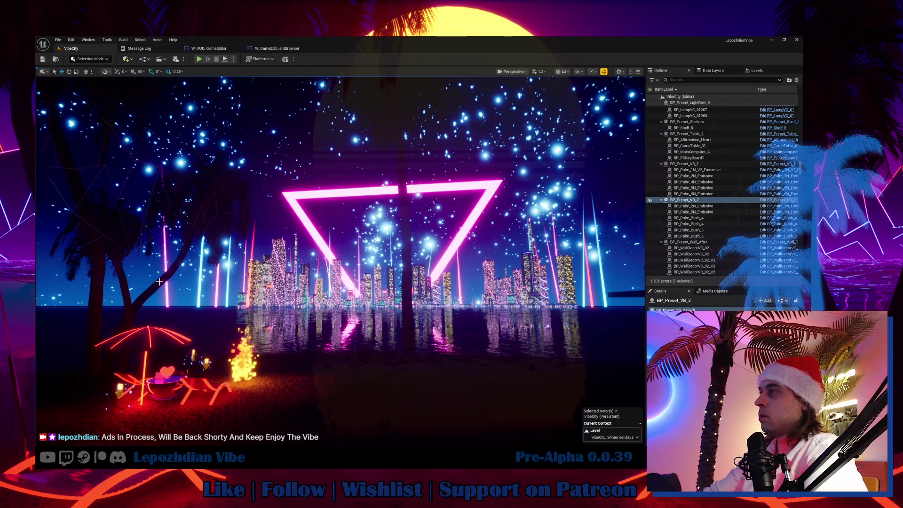
{"action": "mouse_move", "coordinate": [216, 408]}
{"action": "left_mouse_down"}
{"action": "mouse_move", "coordinate": [189, 403]}
{"action": "mouse_move", "coordinate": [217, 408]}
{"action": "left_mouse_up"}
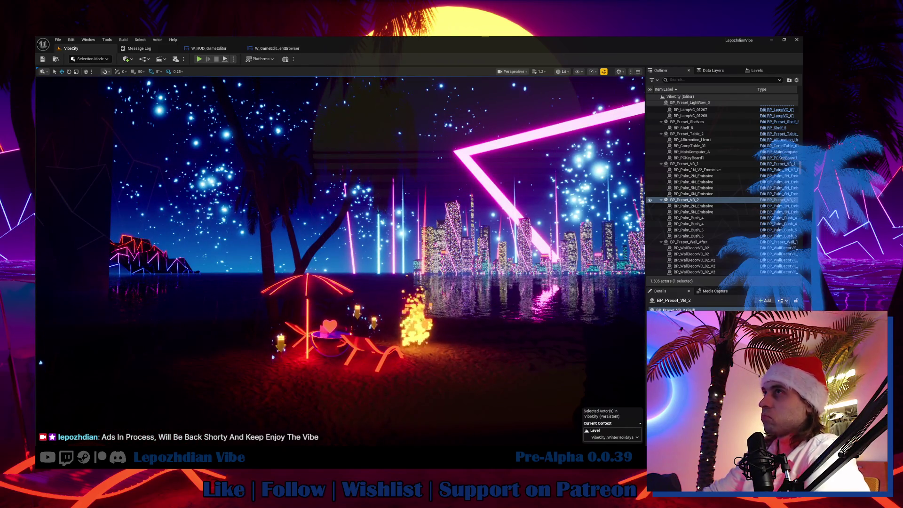
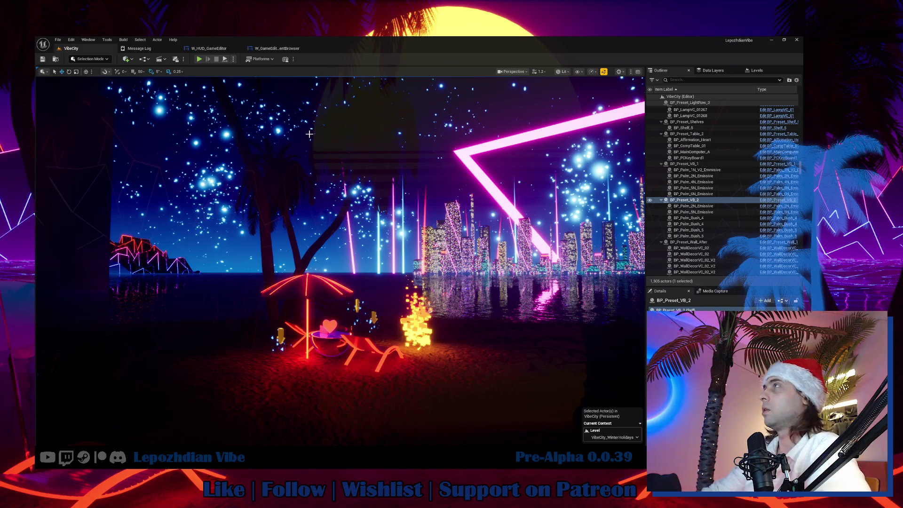
Step: Bind the Content Browser title text's Tool Tip Widget to a new GetToolTipWidget function in W_GameEditor_ContentBrowser
{"action": "left_click", "coordinate": [276, 49]}
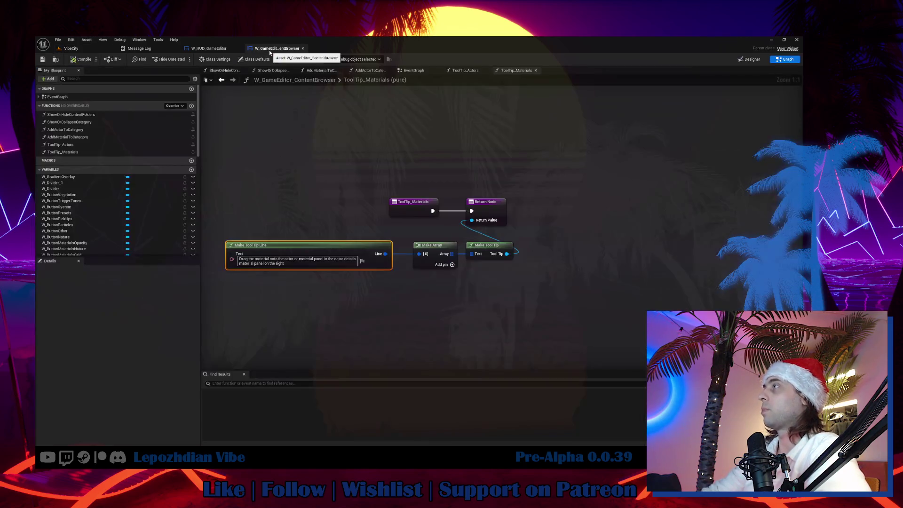
{"action": "left_click", "coordinate": [209, 49]}
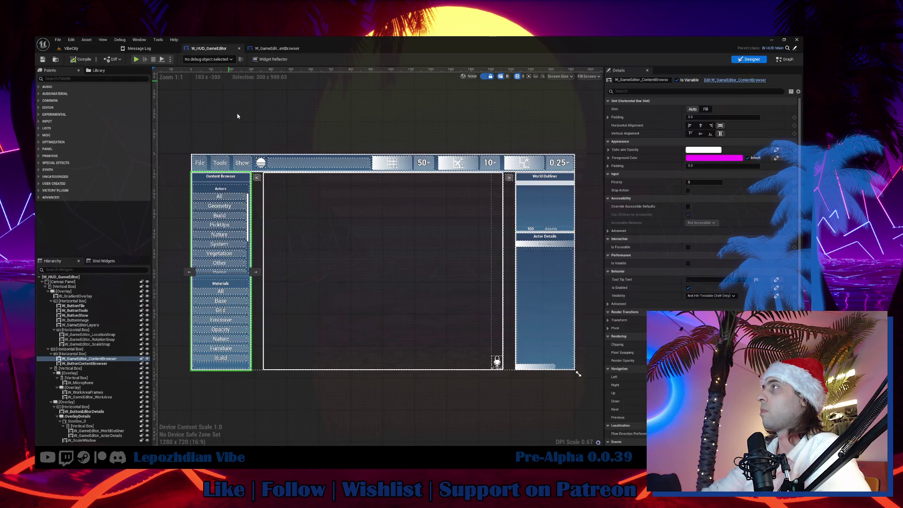
{"action": "left_click", "coordinate": [758, 81]}
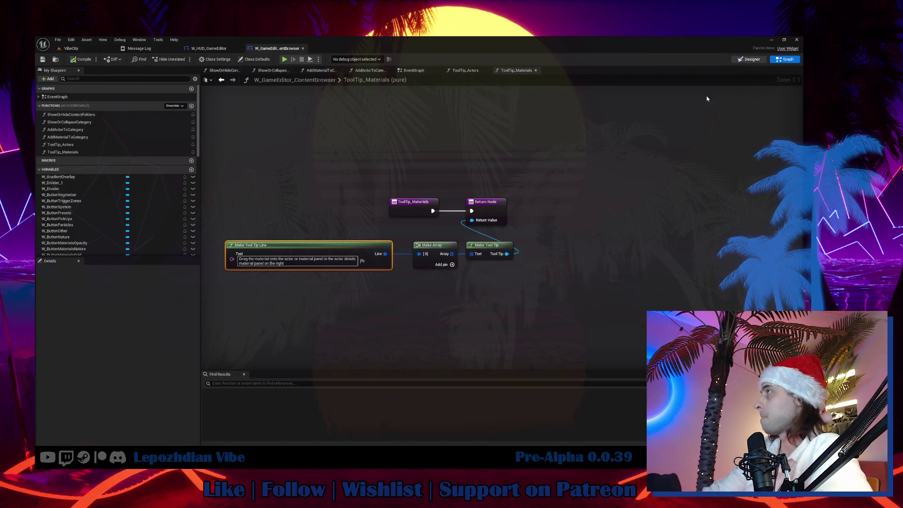
{"action": "left_click", "coordinate": [749, 60]}
{"action": "scroll", "coordinate": [263, 177], "scroll_direction": "up", "scroll_amount": 8}
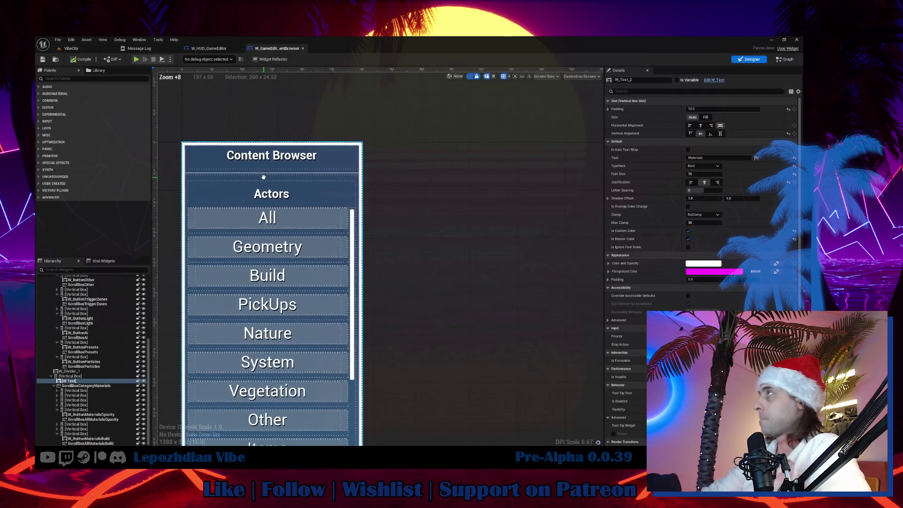
{"action": "left_click", "coordinate": [272, 156]}
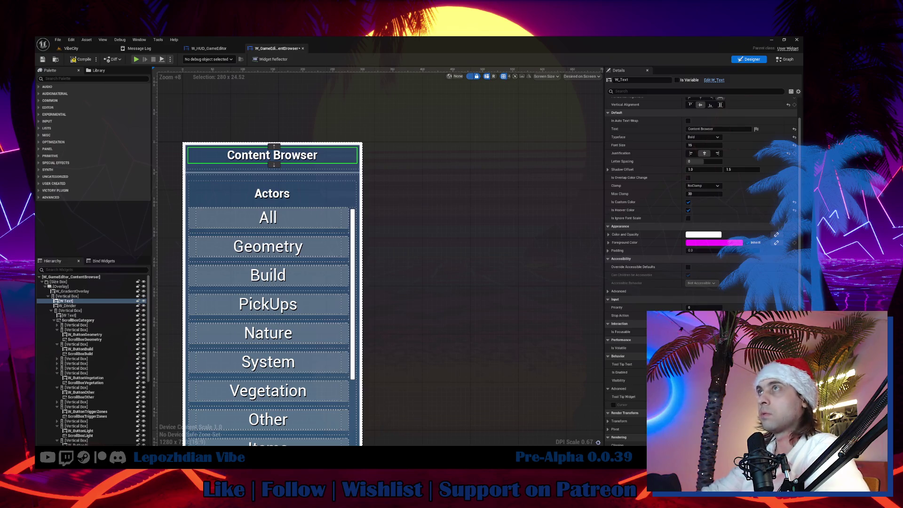
{"action": "left_click", "coordinate": [734, 396]}
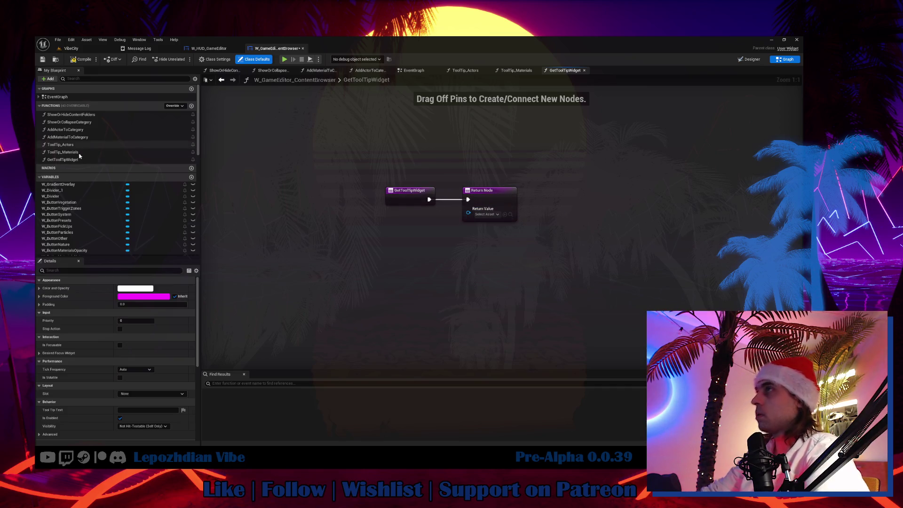
Step: Rename the GetToolTipWidget function to ToolTip_ContetnBrowser
{"action": "left_click", "coordinate": [79, 161]}
{"action": "left_click", "coordinate": [79, 161]}
{"action": "type", "text": "Ешш"}
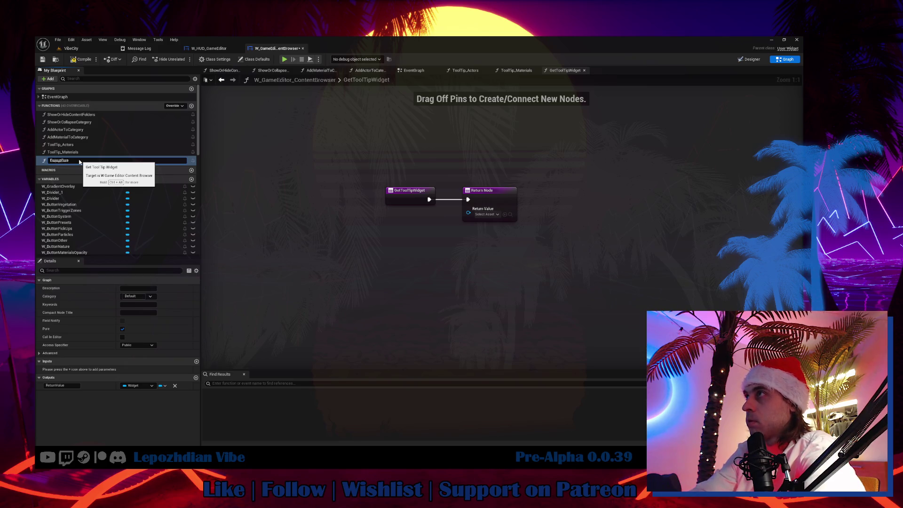
{"action": "key", "text": "BackSpace"}
{"action": "key", "text": "BackSpace"}
{"action": "key", "text": "BackSpace"}
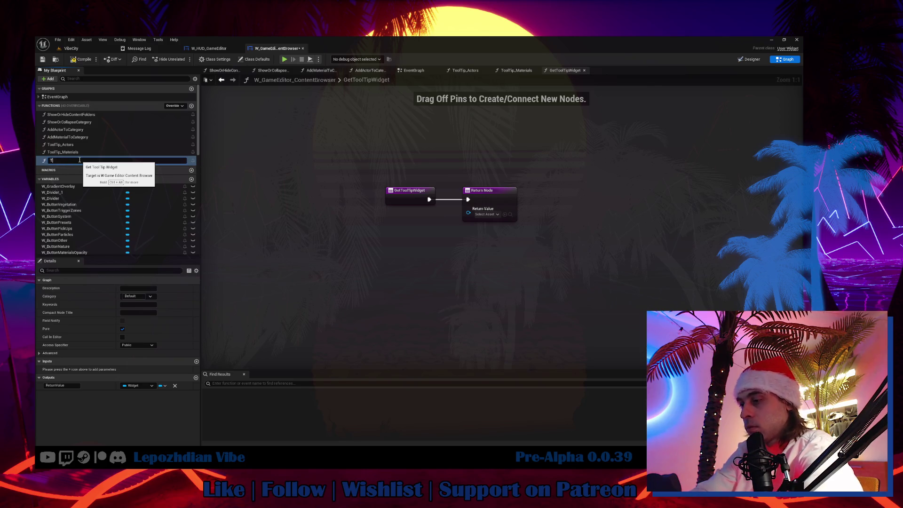
{"action": "type", "text": "oolTip_Contetn"}
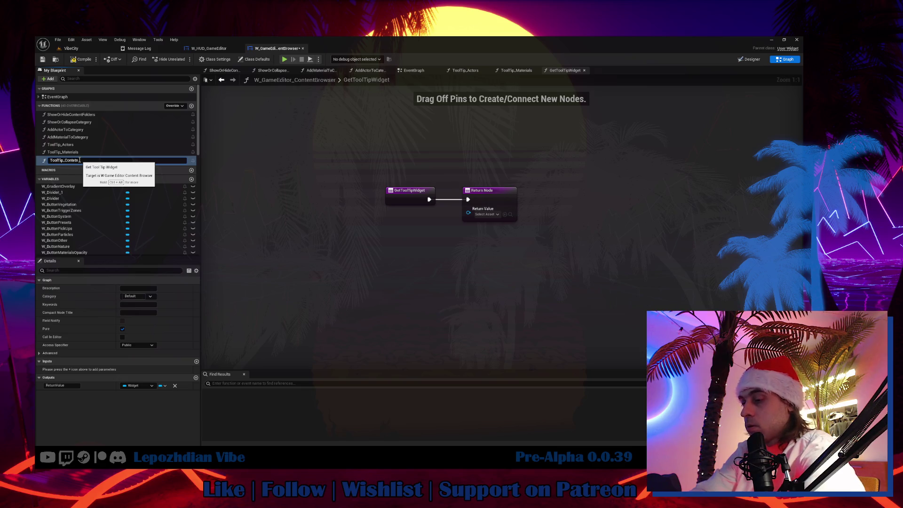
{"action": "type", "text": "wser"}
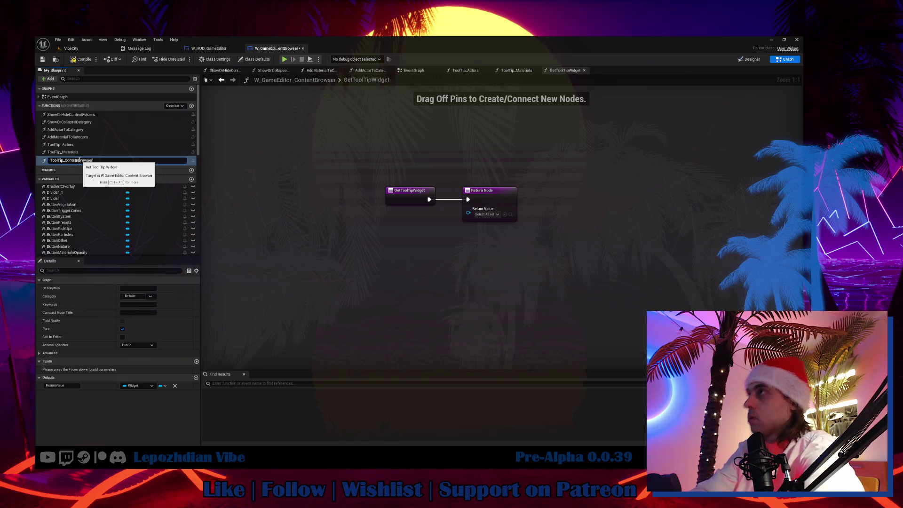
{"action": "key", "text": "Return"}
Step: Copy the three tooltip nodes from ToolTip_Materials into it and wire them to the Return Node
{"action": "mouse_move", "coordinate": [471, 216]}
{"action": "left_mouse_down"}
{"action": "mouse_move", "coordinate": [450, 245]}
{"action": "mouse_move", "coordinate": [484, 216]}
{"action": "left_mouse_up"}
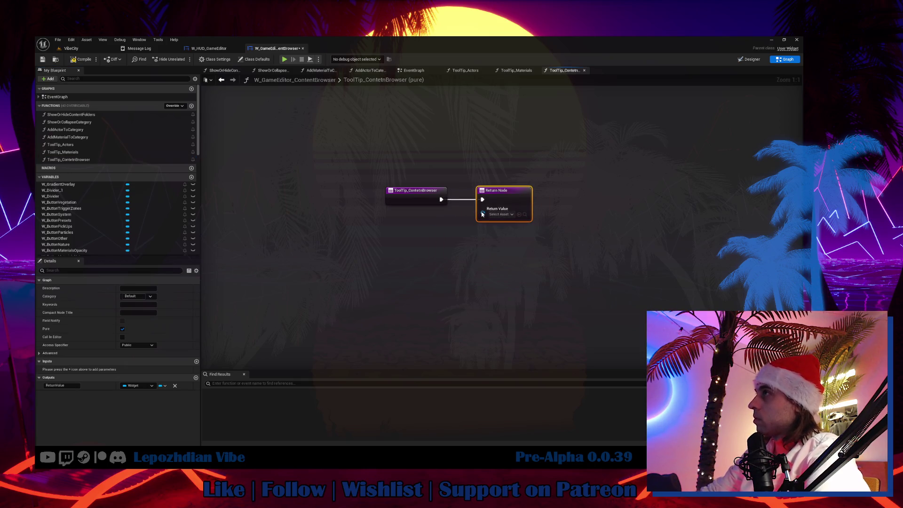
{"action": "double_click", "coordinate": [79, 153]}
{"action": "left_click_drag", "start_coordinate": [329, 306], "coordinate": [474, 247]}
{"action": "key", "text": "ctrl+c"}
{"action": "double_click", "coordinate": [89, 159]}
{"action": "key", "text": "ctrl+v"}
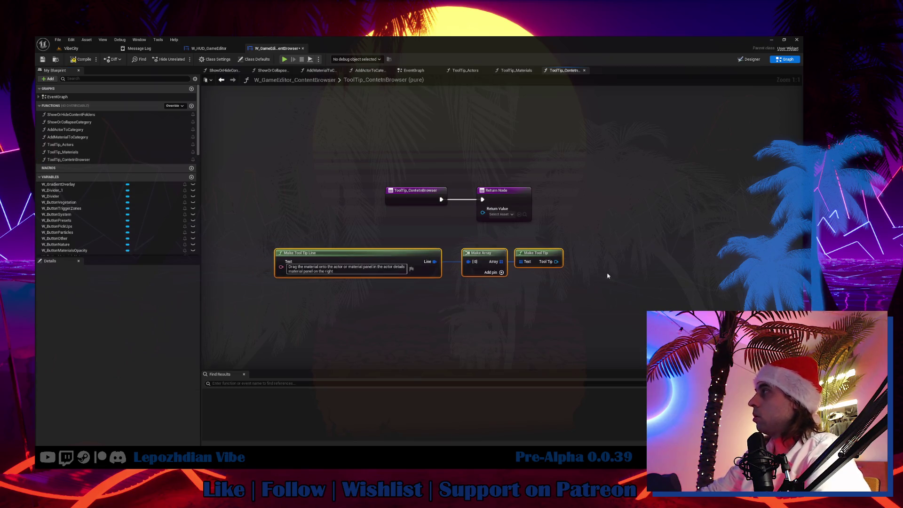
{"action": "left_click_drag", "start_coordinate": [561, 265], "coordinate": [483, 209]}
{"action": "left_click_drag", "start_coordinate": [535, 257], "coordinate": [502, 232]}
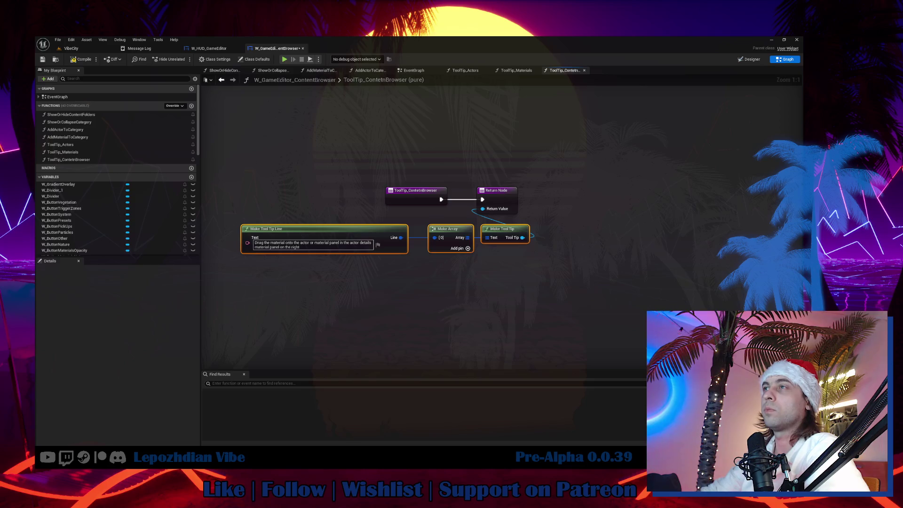
Step: Change the tooltip text to 'List of actors and materials for creating The Vibe'
{"action": "left_click", "coordinate": [262, 245]}
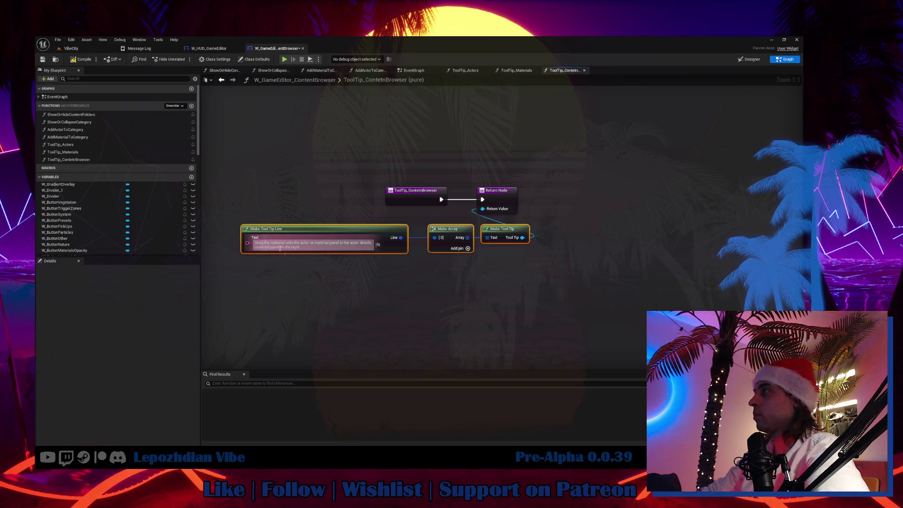
{"action": "key", "text": "ctrl+v"}
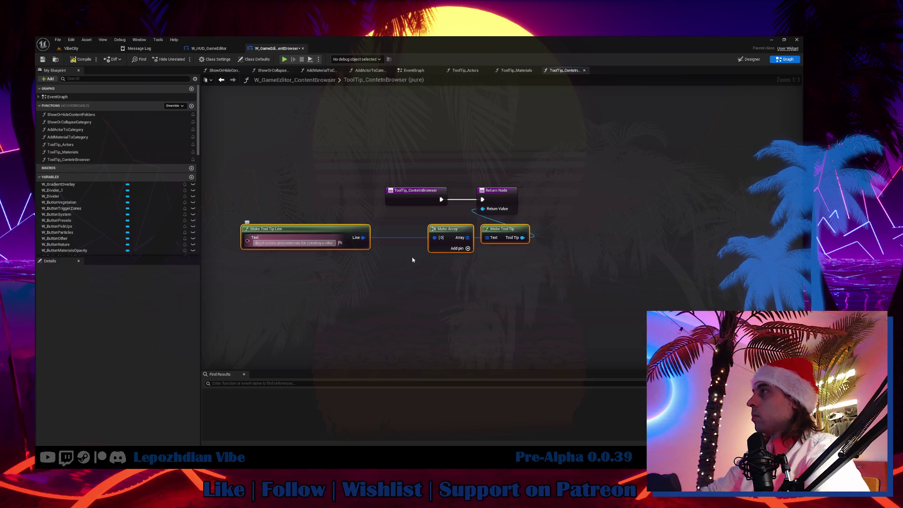
{"action": "key", "text": "Delete"}
{"action": "type", "text": "L"}
{"action": "key", "text": "ctrl+Right"}
{"action": "key", "text": "ctrl+Right"}
{"action": "key", "text": "ctrl+Right"}
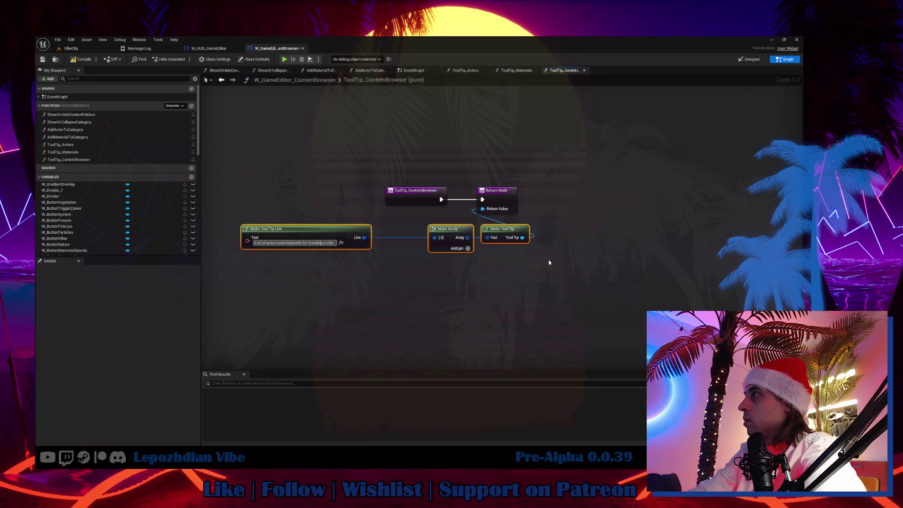
{"action": "key", "text": "BackSpace"}
{"action": "key", "text": "BackSpace"}
{"action": "type", "text": "The"}
{"action": "key", "text": "Delete"}
{"action": "type", "text": "V"}
Step: Compile and save the W_GameEditor_ContentBrowser blueprint, then switch to Obsidian
{"action": "left_click", "coordinate": [73, 61]}
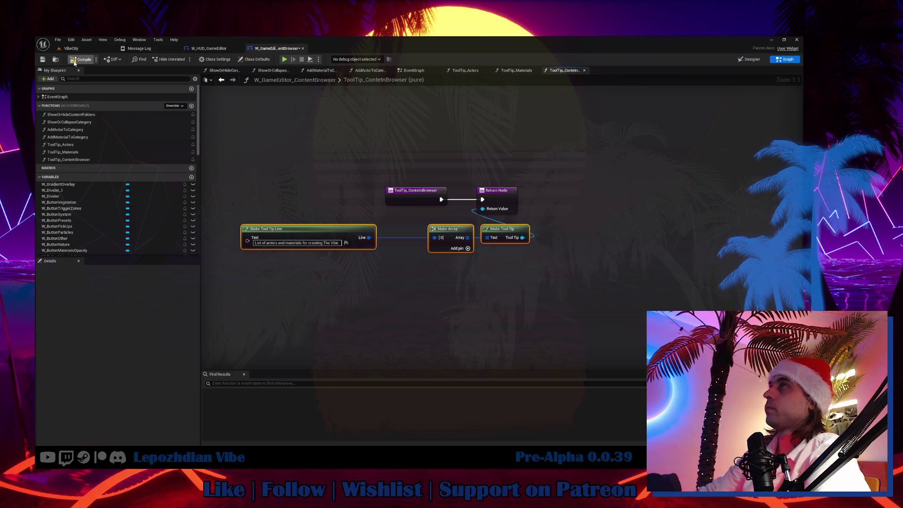
{"action": "left_click", "coordinate": [42, 60]}
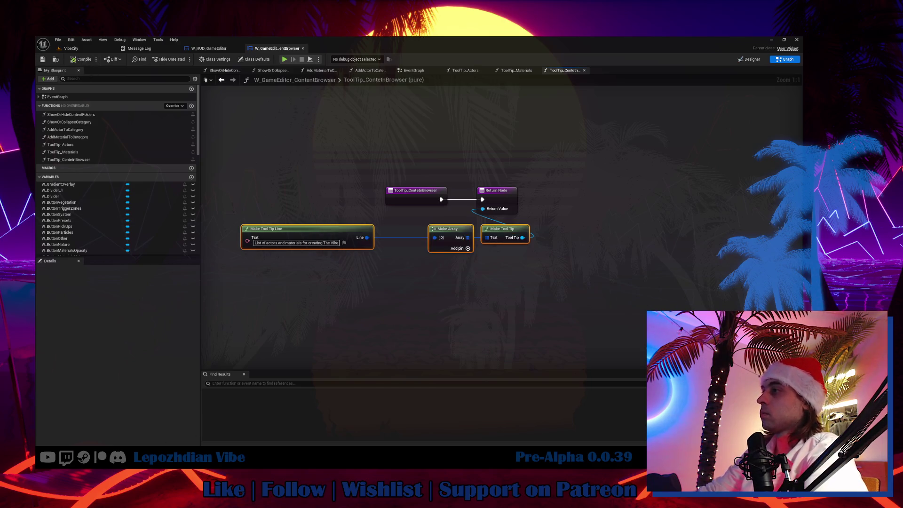
{"action": "key", "text": "alt+Tab"}
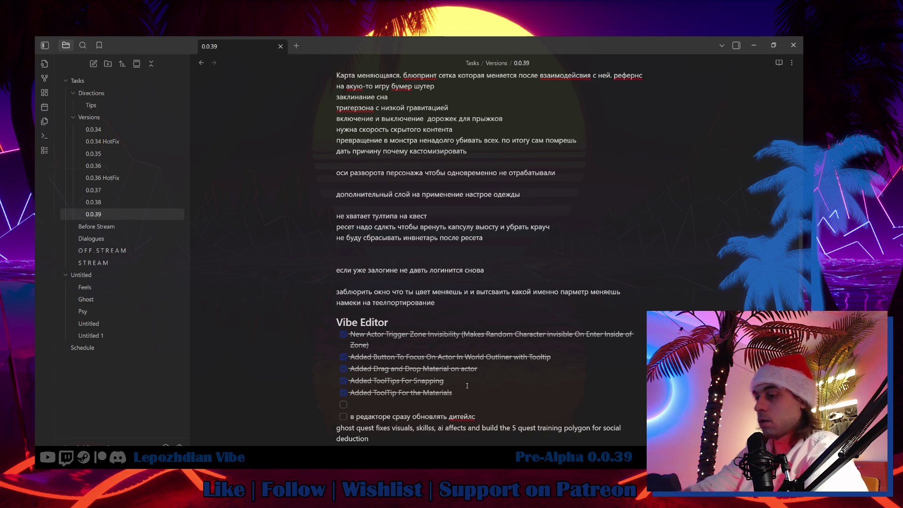
Step: Add and check off 'Added ToolTip For Content Browser' in the 0.0.39 note, then return to the VibeCity level
{"action": "type", "text": "dded ToolTip For Co"}
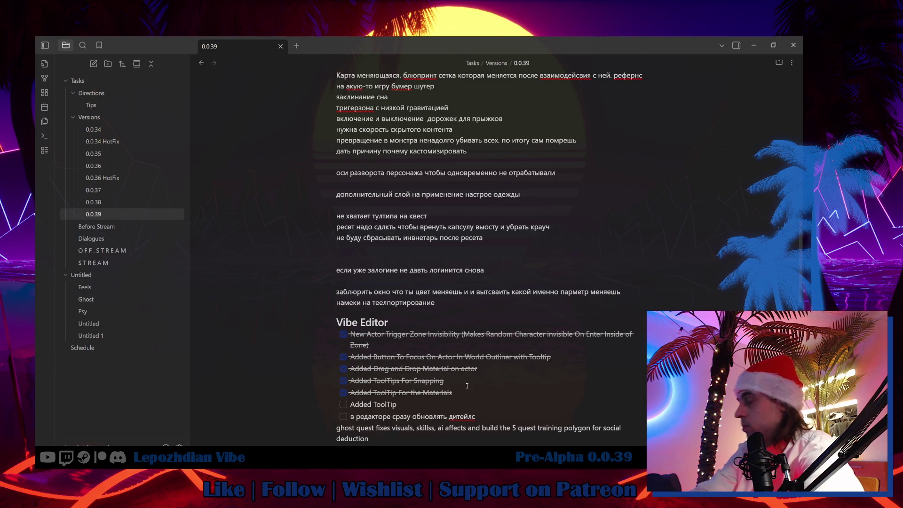
{"action": "type", "text": "ntent Browser"}
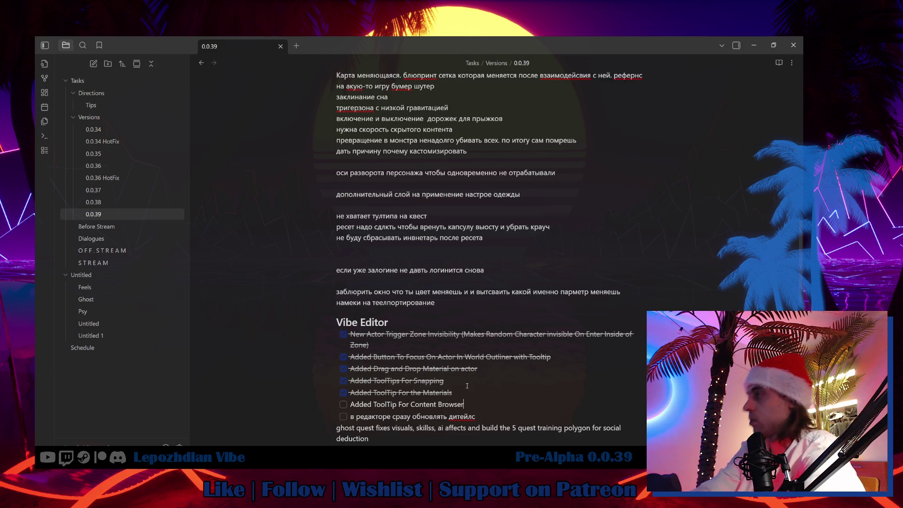
{"action": "left_click", "coordinate": [343, 406]}
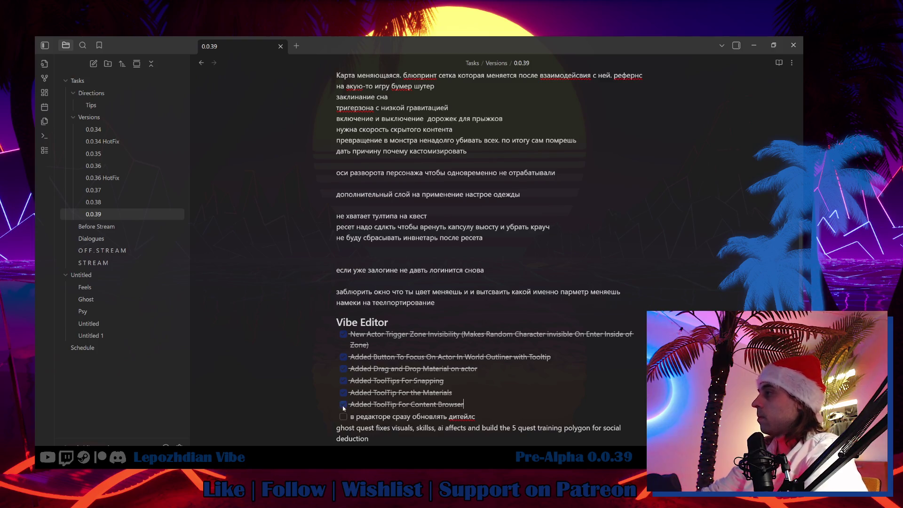
{"action": "key", "text": "alt+Tab"}
{"action": "left_click", "coordinate": [77, 50]}
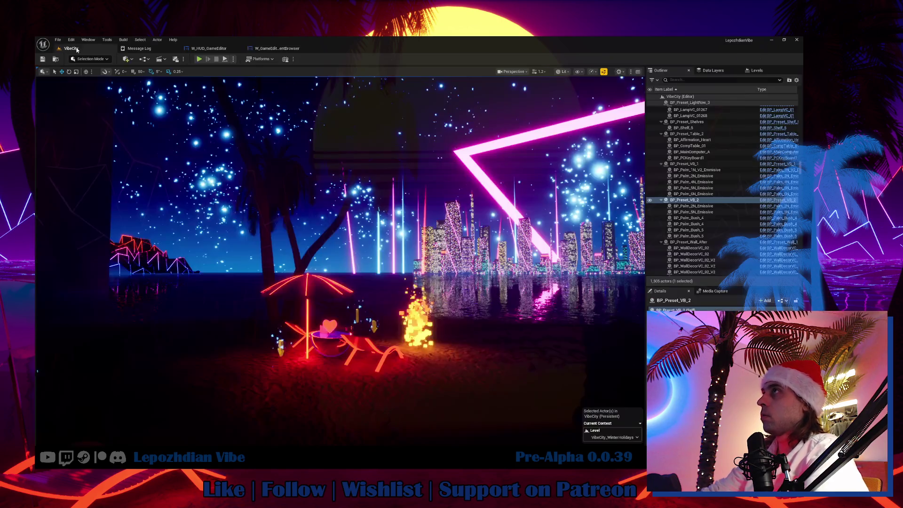
Step: Save the VibeCity level and look through the HUD and content browser widget graphs
{"action": "left_click", "coordinate": [58, 40]}
{"action": "left_click", "coordinate": [84, 122]}
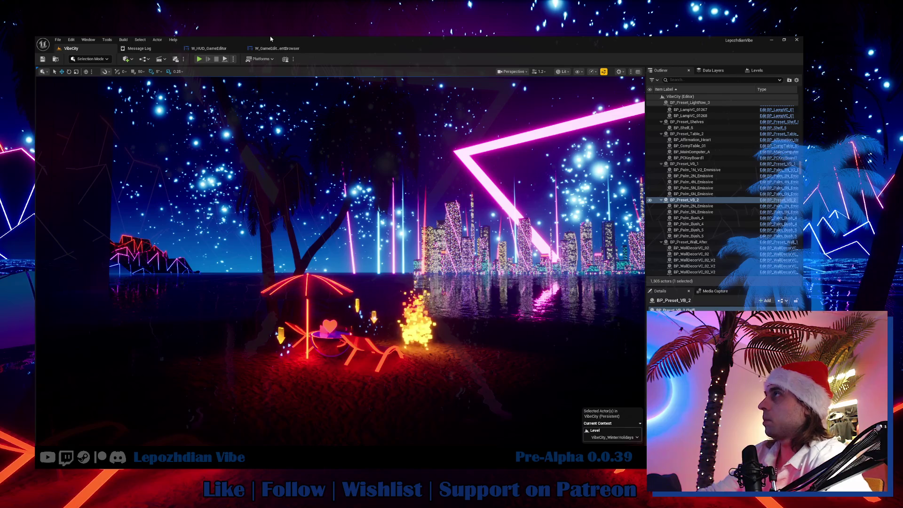
{"action": "left_click", "coordinate": [209, 48]}
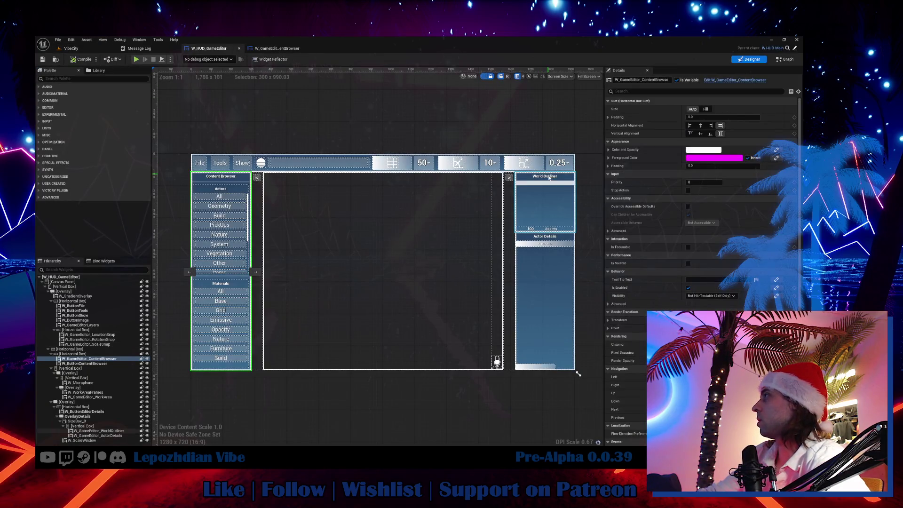
{"action": "key", "text": "ctrl+shift+g"}
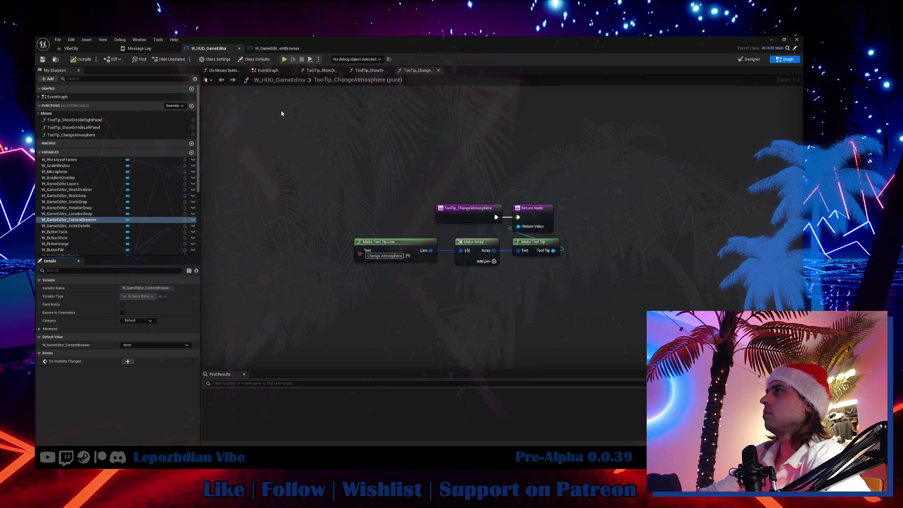
{"action": "left_click", "coordinate": [277, 48]}
{"action": "key", "text": "alt+Left"}
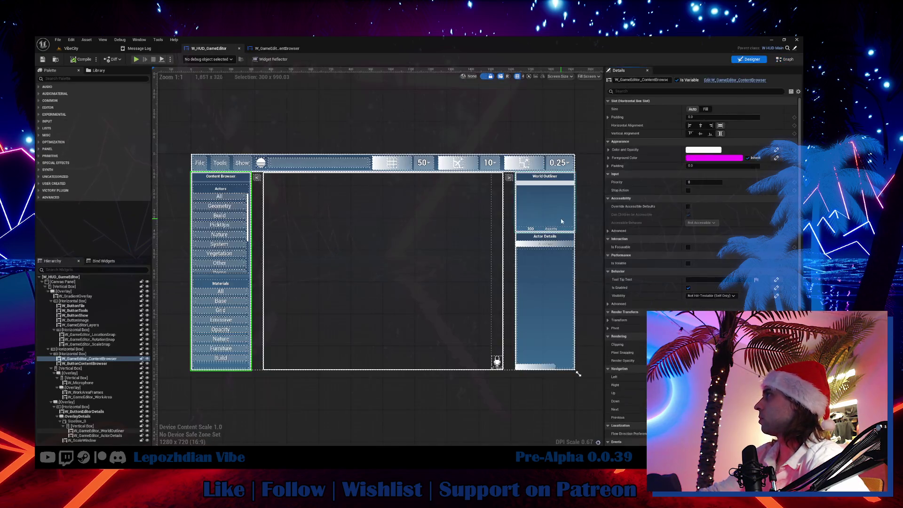
Step: Open W_GameEditor_WorldOutliner and create a Tool Tip Widget binding for the W_InputBox_All search box
{"action": "left_click", "coordinate": [562, 198]}
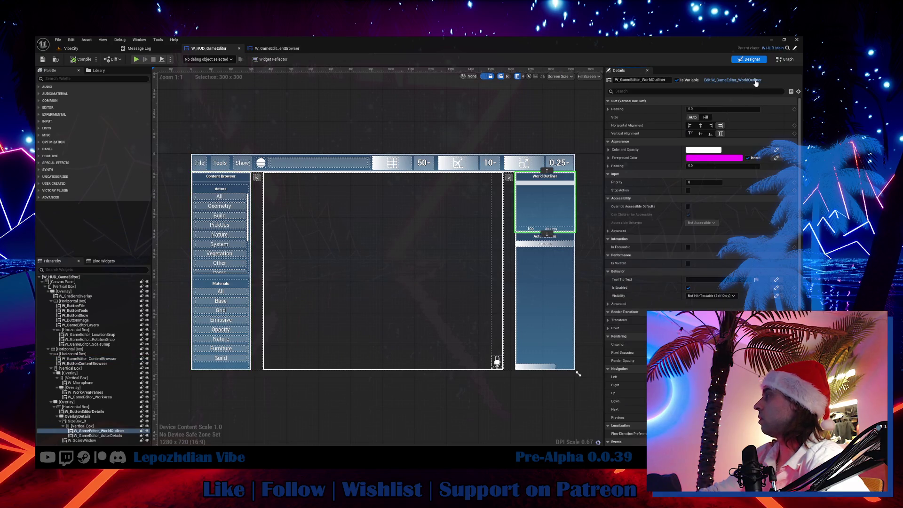
{"action": "left_click", "coordinate": [405, 279]}
{"action": "scroll", "coordinate": [404, 279], "scroll_direction": "up", "scroll_amount": 3}
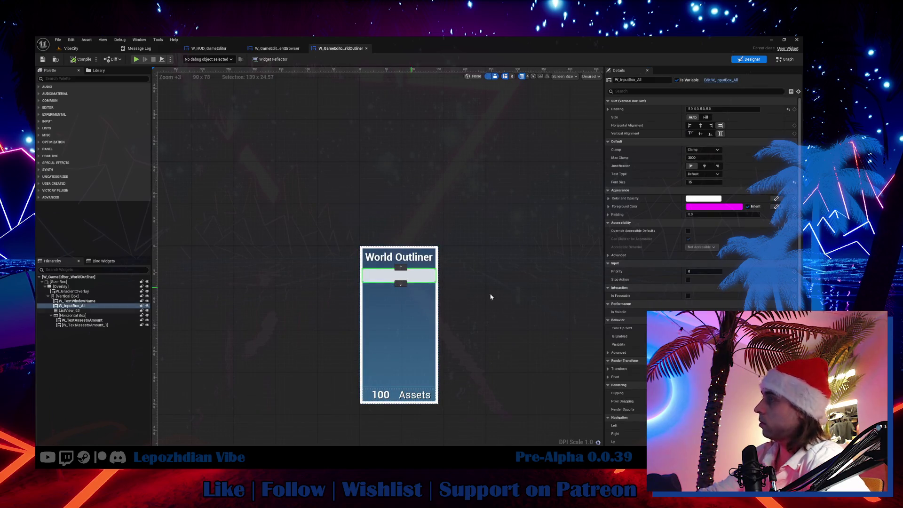
{"action": "scroll", "coordinate": [756, 255], "scroll_direction": "down", "scroll_amount": 3}
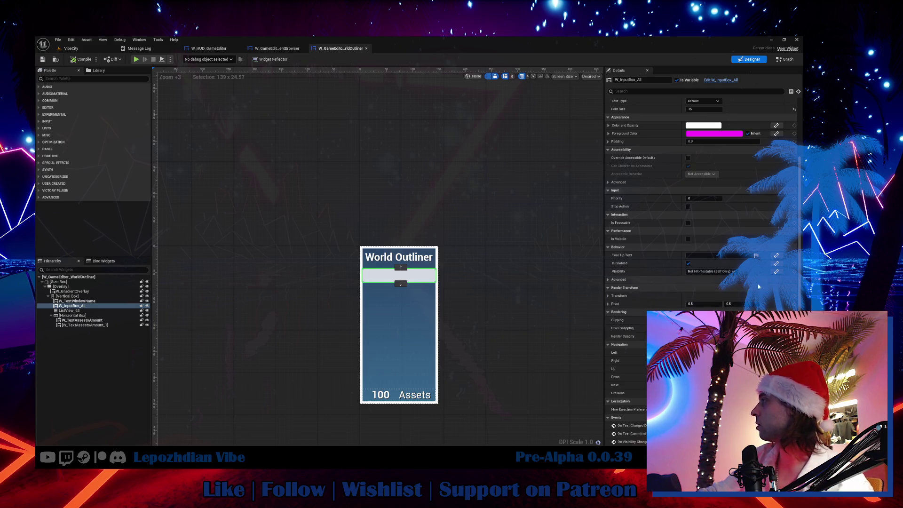
{"action": "left_click", "coordinate": [720, 280]}
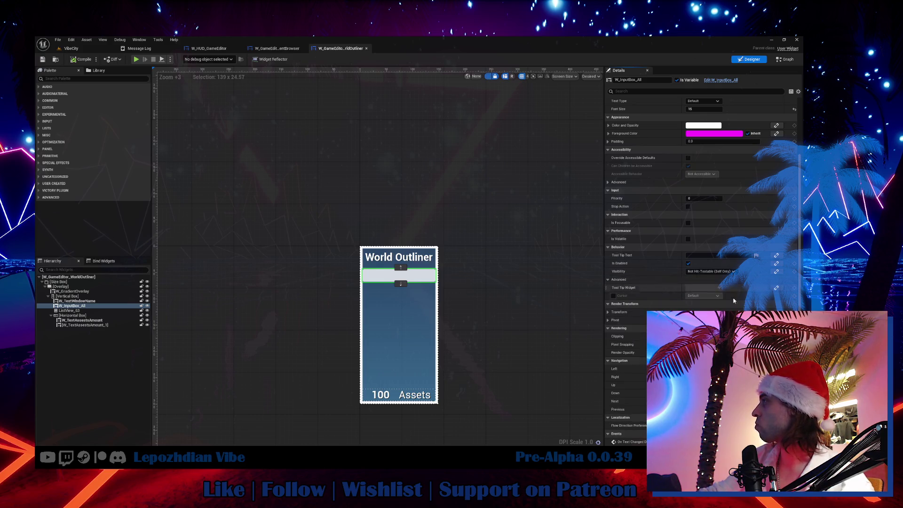
{"action": "left_click", "coordinate": [776, 288]}
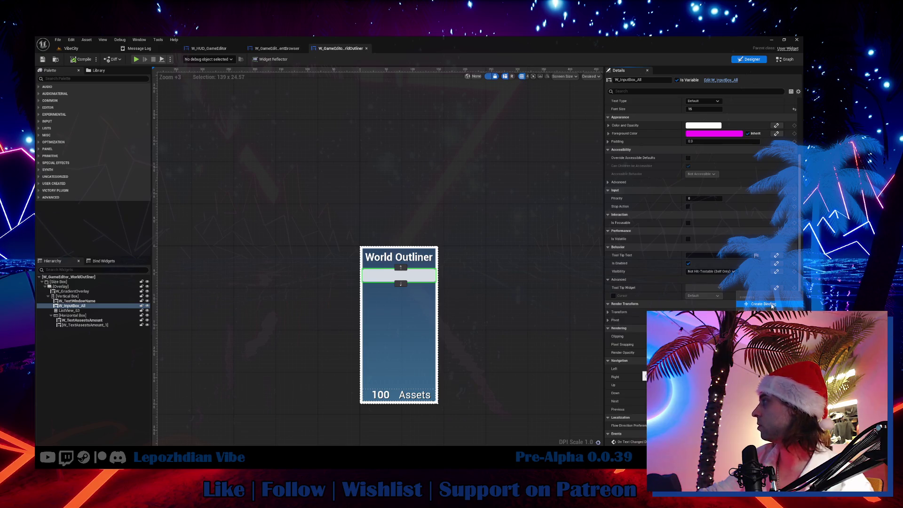
{"action": "left_click", "coordinate": [778, 305]}
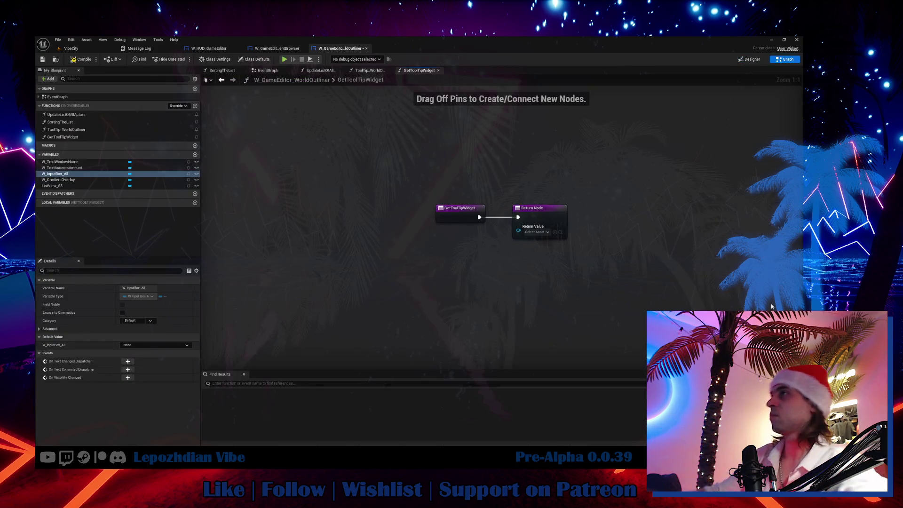
Step: Rename the new binding function to ToolTip_SearchActor
{"action": "left_click", "coordinate": [79, 138]}
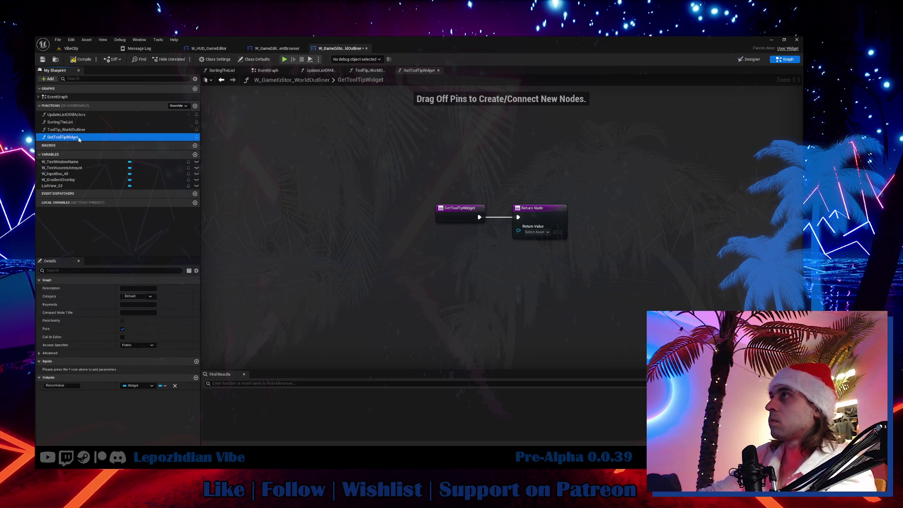
{"action": "key", "text": "F2"}
{"action": "type", "text": "T"}
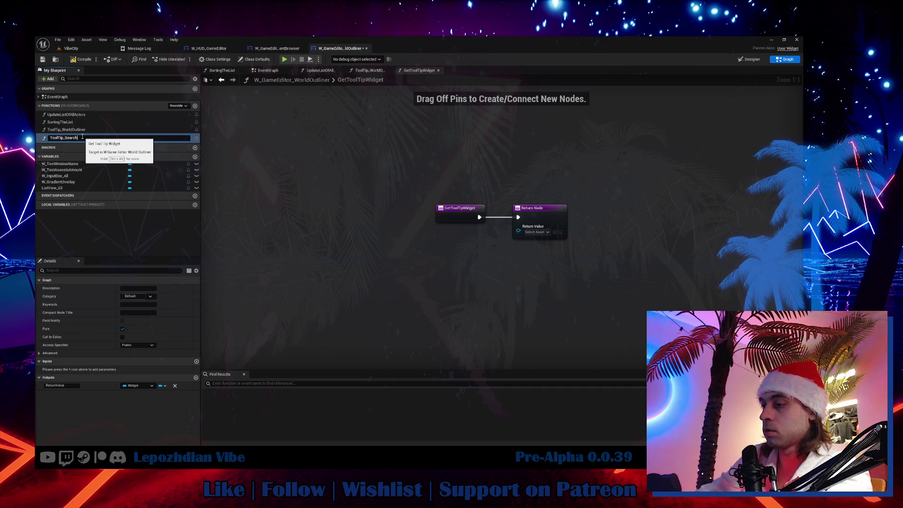
{"action": "type", "text": "r"}
{"action": "key", "text": "Return"}
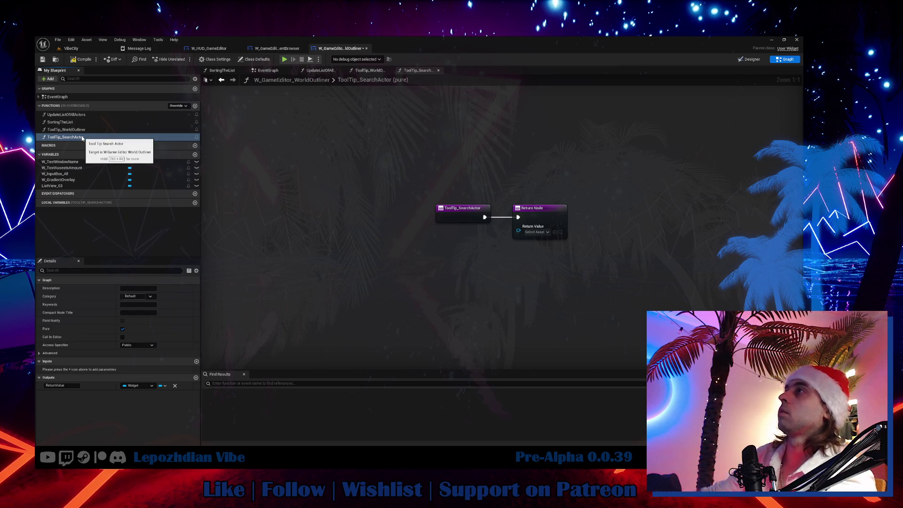
Step: Copy the tooltip nodes from W_GameEditor_ContentBrowser, paste them, and wire them to the return value
{"action": "left_click", "coordinate": [277, 48]}
{"action": "left_click_drag", "start_coordinate": [330, 277], "coordinate": [494, 235]}
{"action": "left_click", "coordinate": [340, 49]}
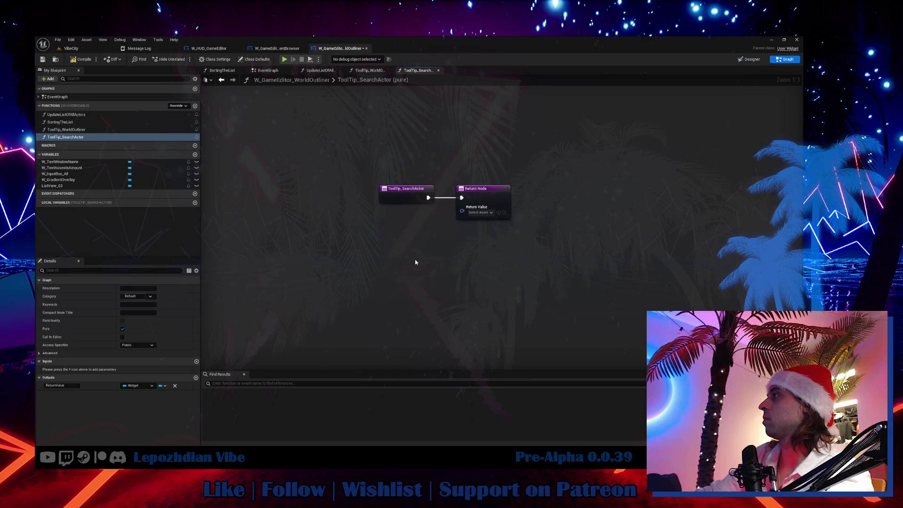
{"action": "key", "text": "ctrl+v"}
{"action": "mouse_move", "coordinate": [552, 282]}
{"action": "left_mouse_down"}
{"action": "mouse_move", "coordinate": [506, 265]}
{"action": "mouse_move", "coordinate": [462, 210]}
{"action": "left_mouse_up"}
{"action": "left_click", "coordinate": [499, 254]}
{"action": "left_click_drag", "start_coordinate": [342, 248], "coordinate": [390, 248]}
Step: Set the tooltip text to 'Searching for an actor on the scene'
{"action": "left_click", "coordinate": [71, 49]}
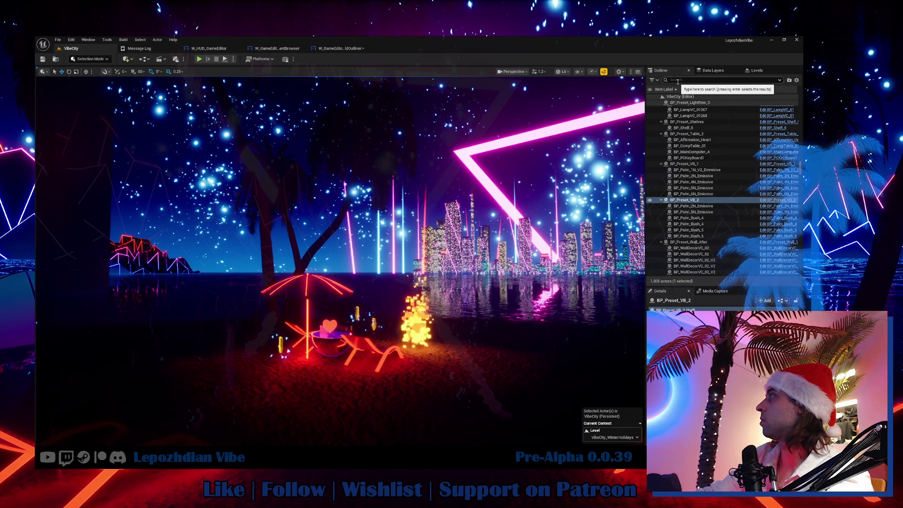
{"action": "left_click", "coordinate": [347, 49]}
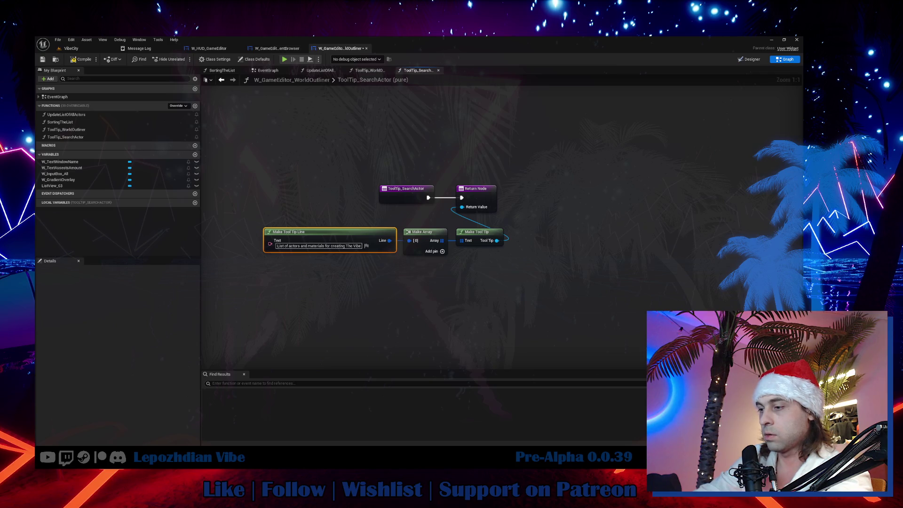
{"action": "key", "text": "ctrl+a"}
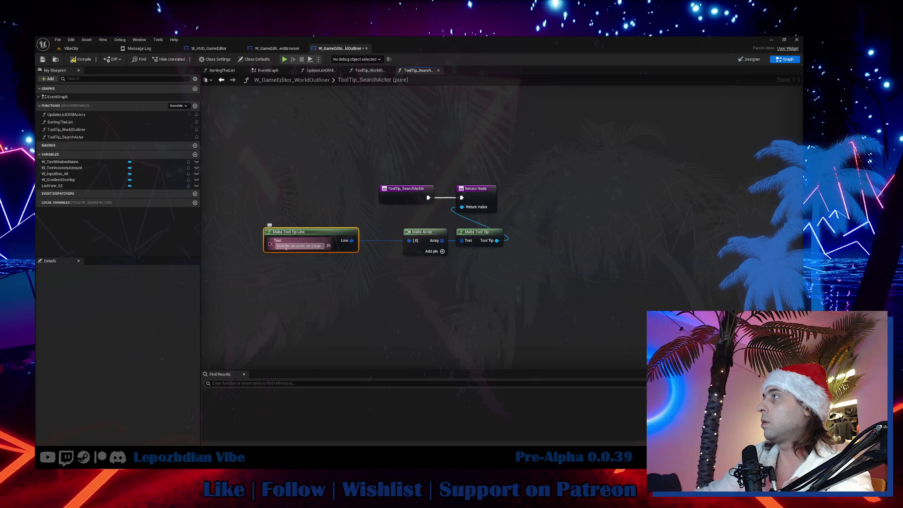
{"action": "key", "text": "ctrl+v"}
{"action": "type", "text": "Search"}
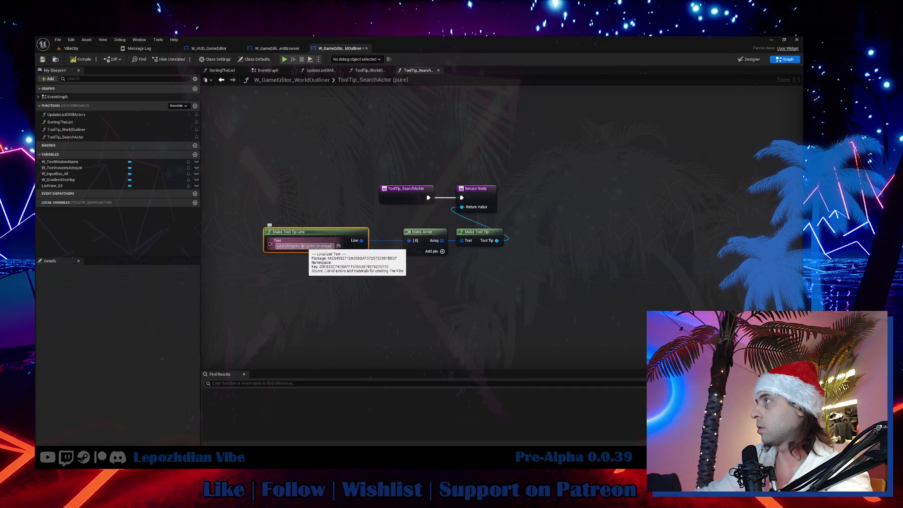
{"action": "type", "text": "ing"}
{"action": "key", "text": "Return"}
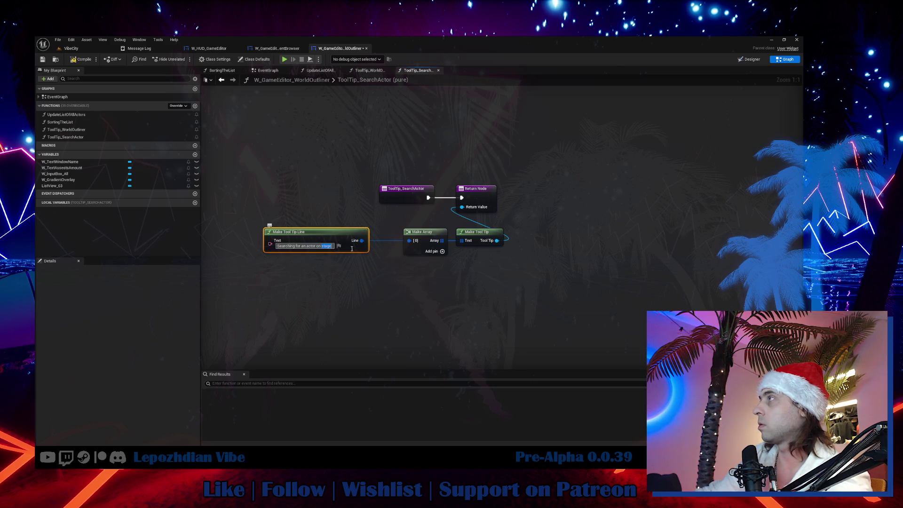
{"action": "type", "text": "the scene"}
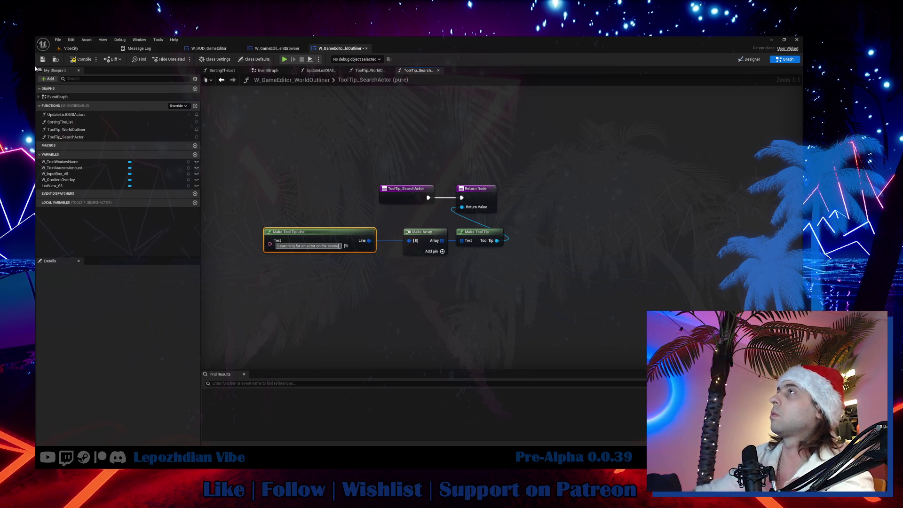
Step: Compile and save the blueprint, Save All, and start Play In Editor
{"action": "left_click", "coordinate": [80, 59]}
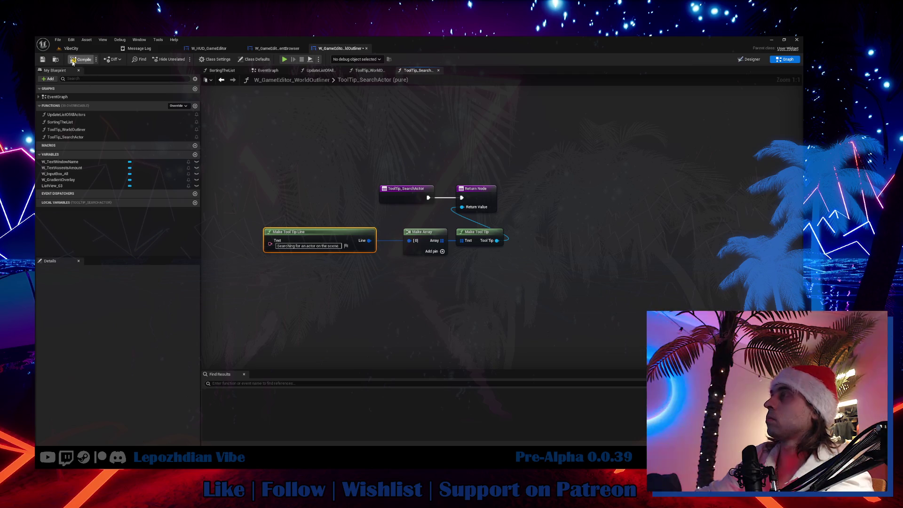
{"action": "left_click", "coordinate": [42, 59]}
{"action": "left_click", "coordinate": [71, 49]}
{"action": "left_click", "coordinate": [58, 39]}
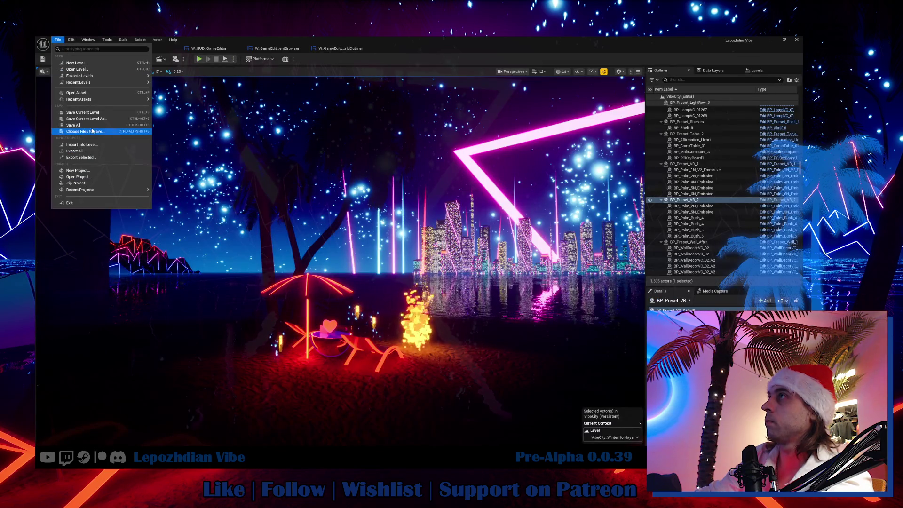
{"action": "left_click", "coordinate": [73, 125]}
{"action": "left_click", "coordinate": [198, 60]}
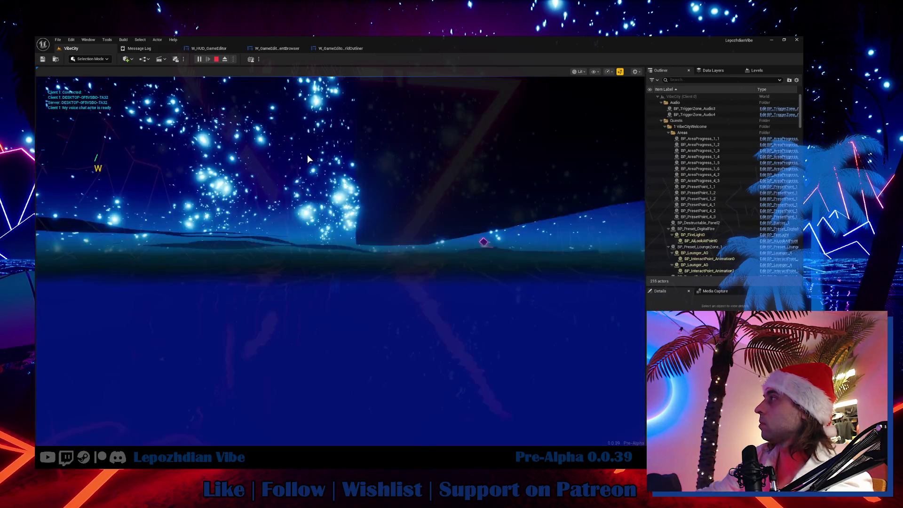
Step: In the running game, open the Vibe Editor, inspect AreaProgress_1_3 and StairsVC_02, then stop play
{"action": "key", "text": "Tab"}
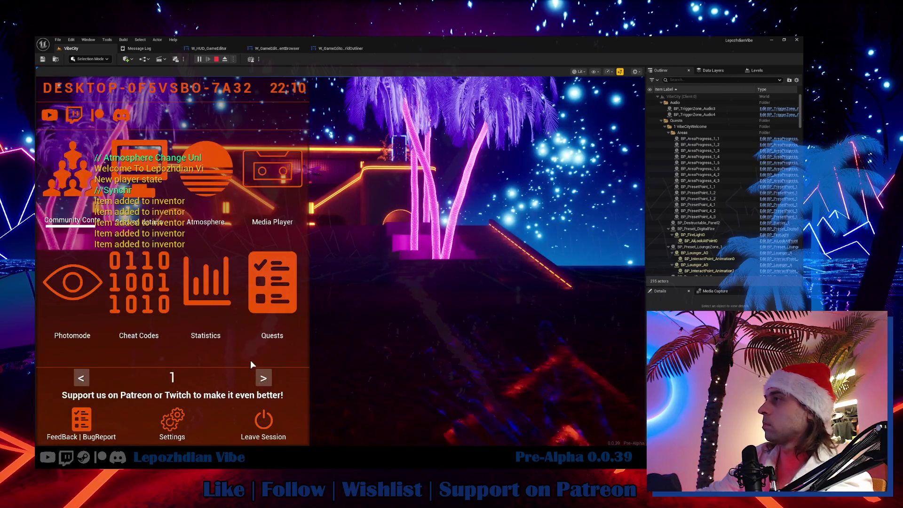
{"action": "left_click", "coordinate": [263, 378]}
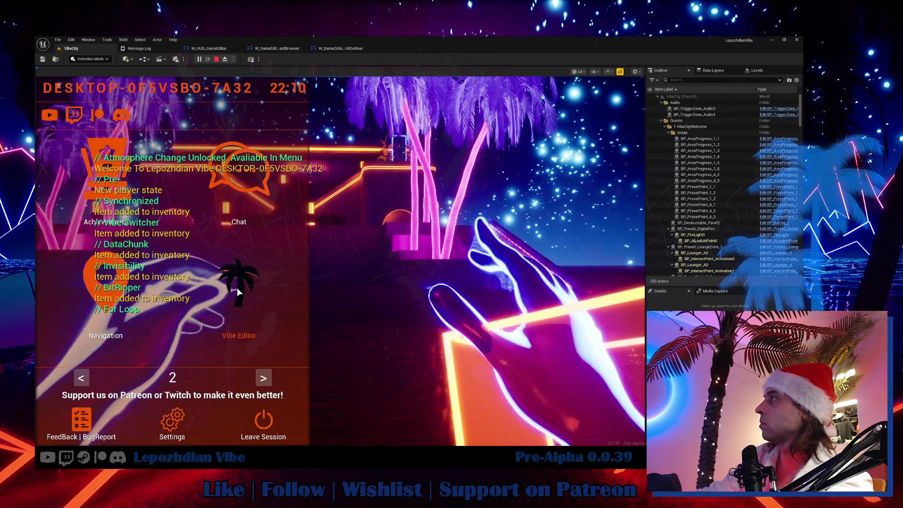
{"action": "left_click", "coordinate": [237, 289]}
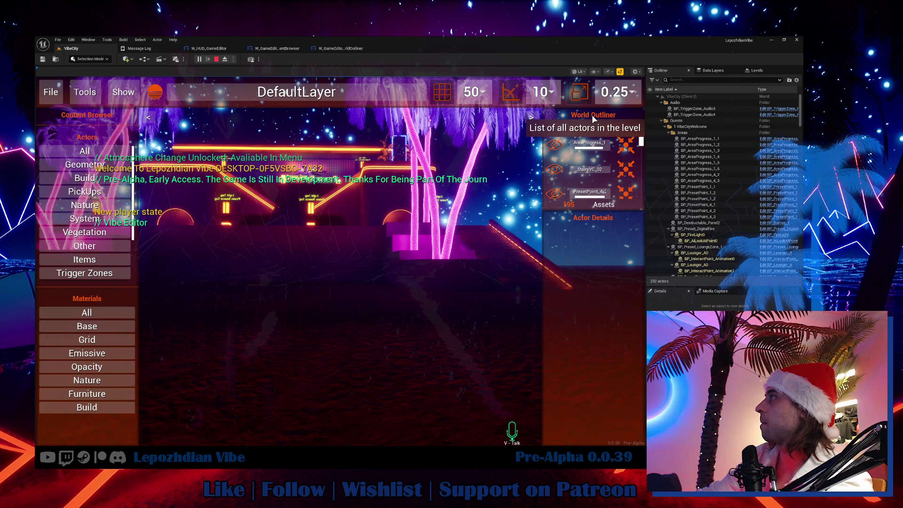
{"action": "left_click", "coordinate": [595, 147]}
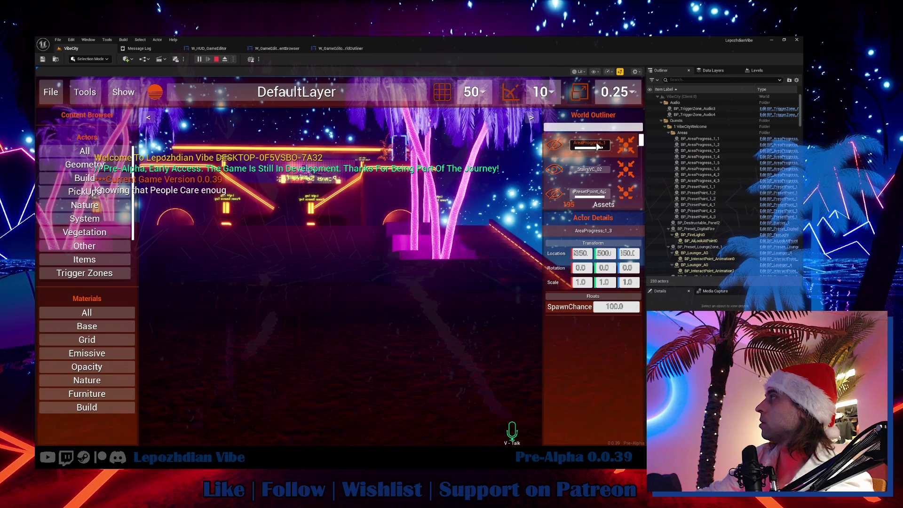
{"action": "left_click", "coordinate": [603, 172]}
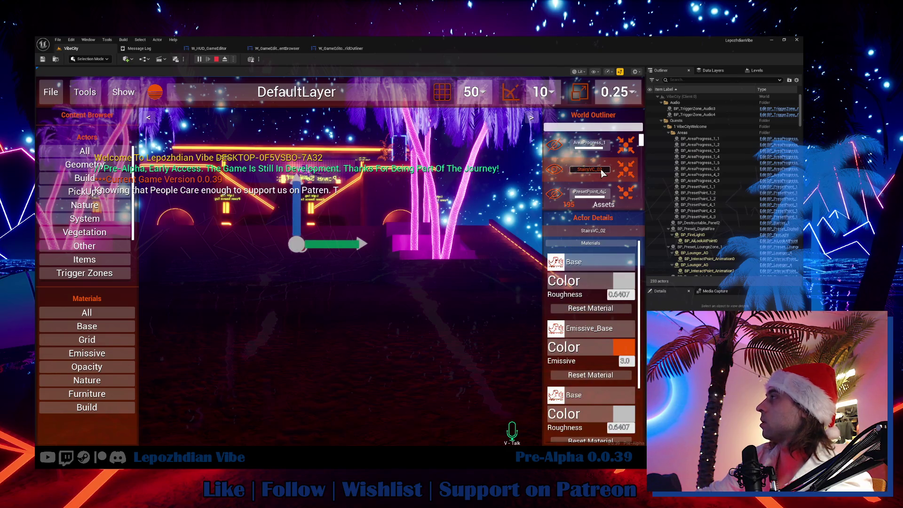
{"action": "key", "text": "Escape"}
{"action": "left_click", "coordinate": [277, 48]}
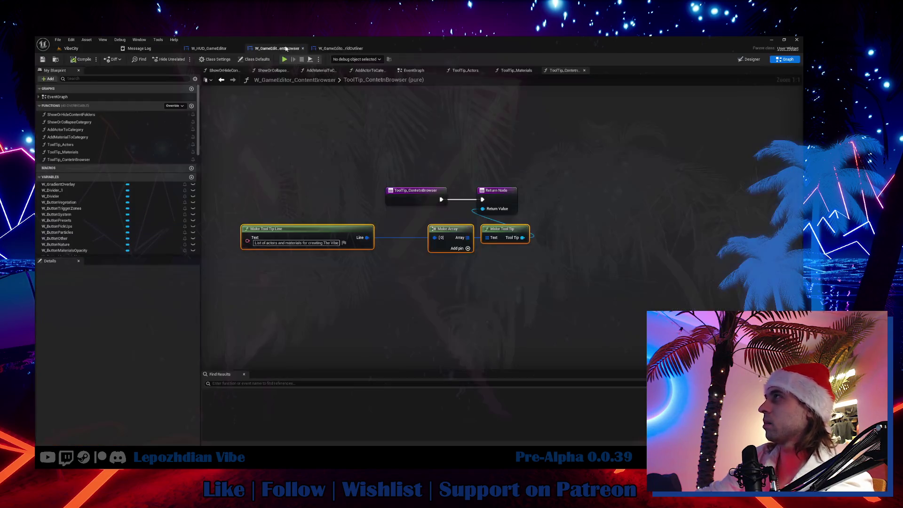
Step: Open the W_GameEditor_ContentAsset widget blueprint from the asset browser
{"action": "key", "text": "ctrl+space"}
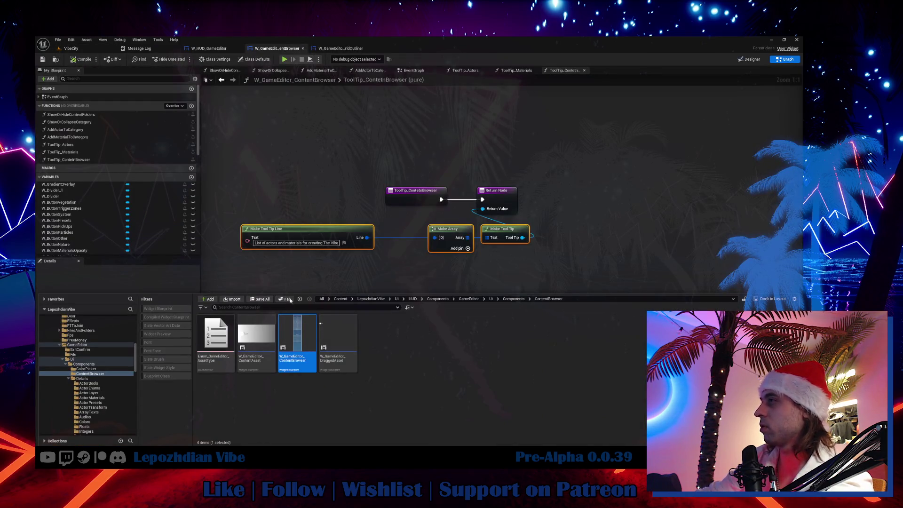
{"action": "left_click", "coordinate": [256, 324]}
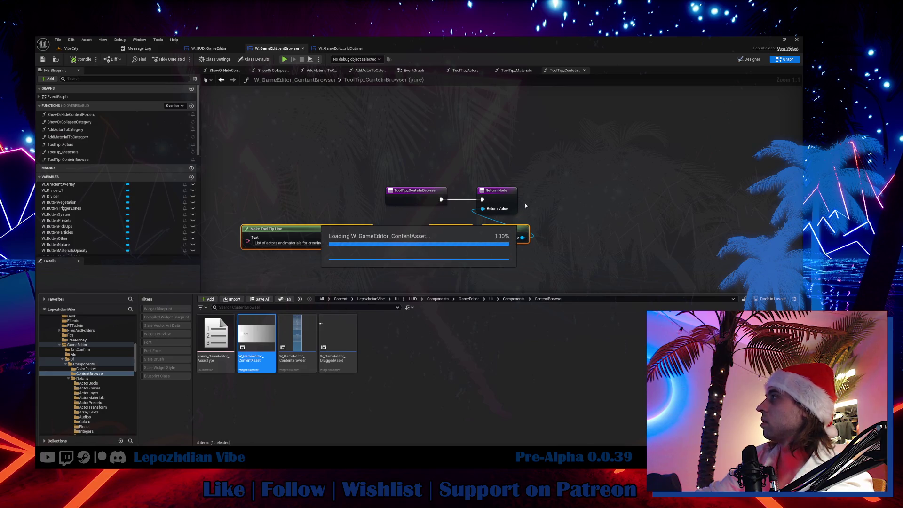
{"action": "double_click", "coordinate": [261, 322]}
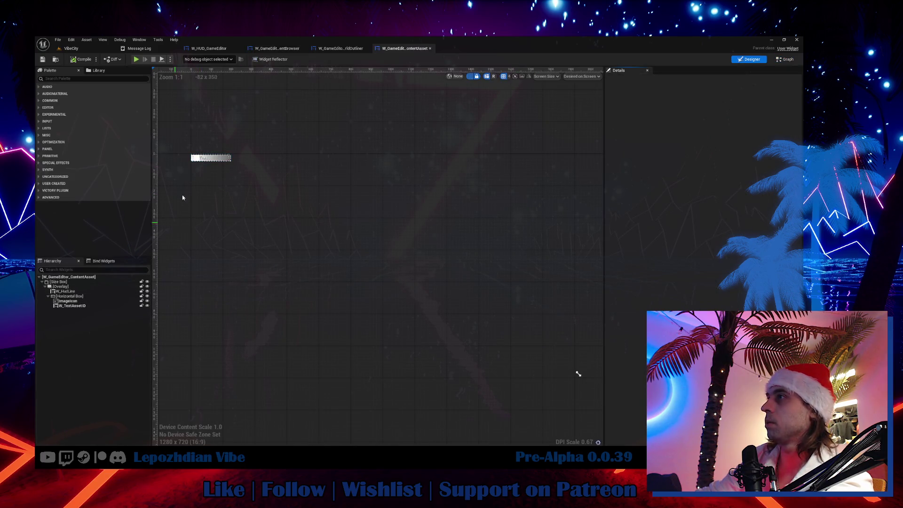
{"action": "scroll", "coordinate": [206, 149], "scroll_direction": "up", "scroll_amount": 7}
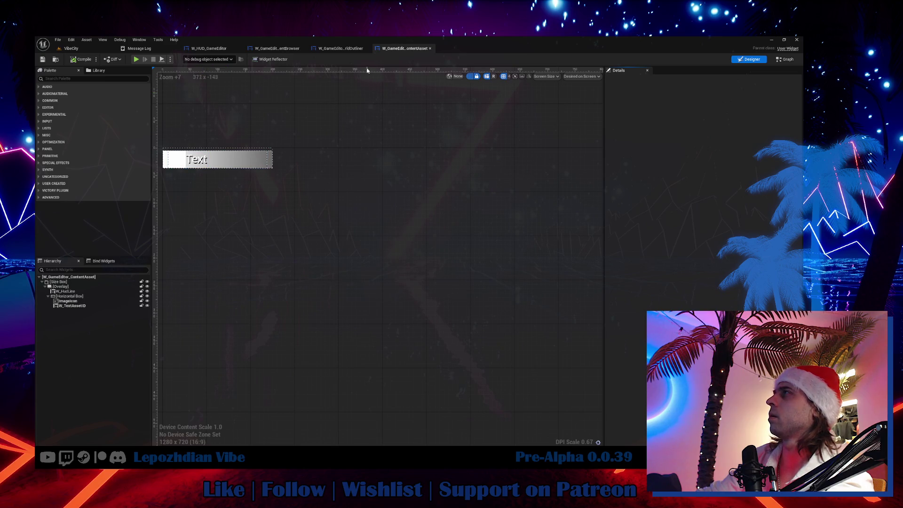
{"action": "left_click", "coordinate": [277, 48]}
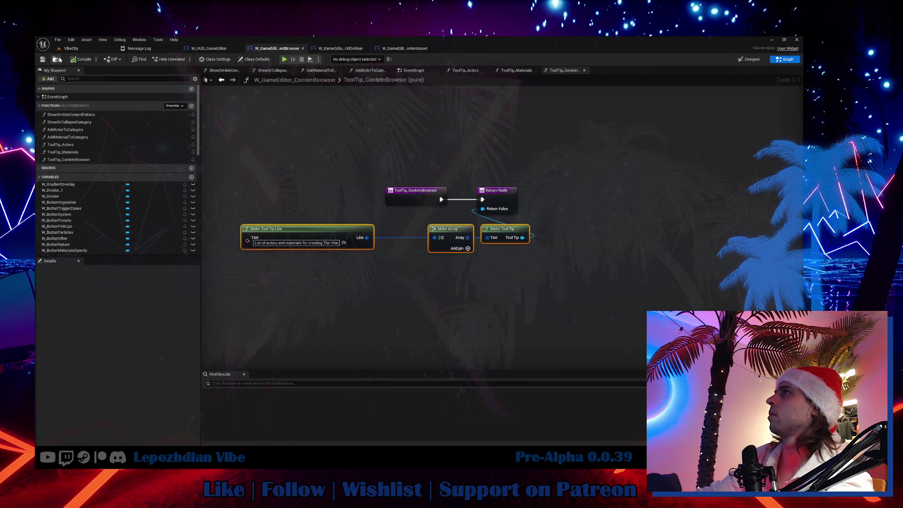
Step: Open W_GameEditor_WorldObject from the WorldOutliner assets in the Content Drawer
{"action": "left_click", "coordinate": [57, 59]}
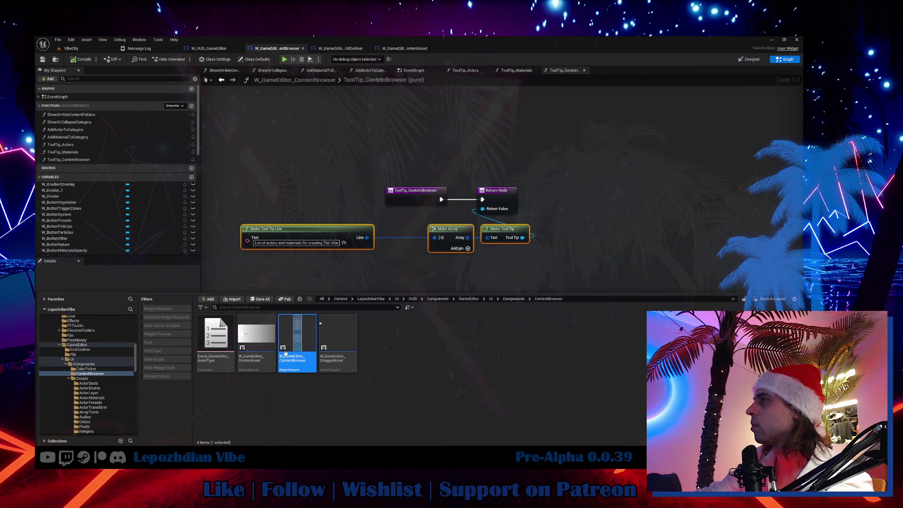
{"action": "mouse_move", "coordinate": [312, 339]}
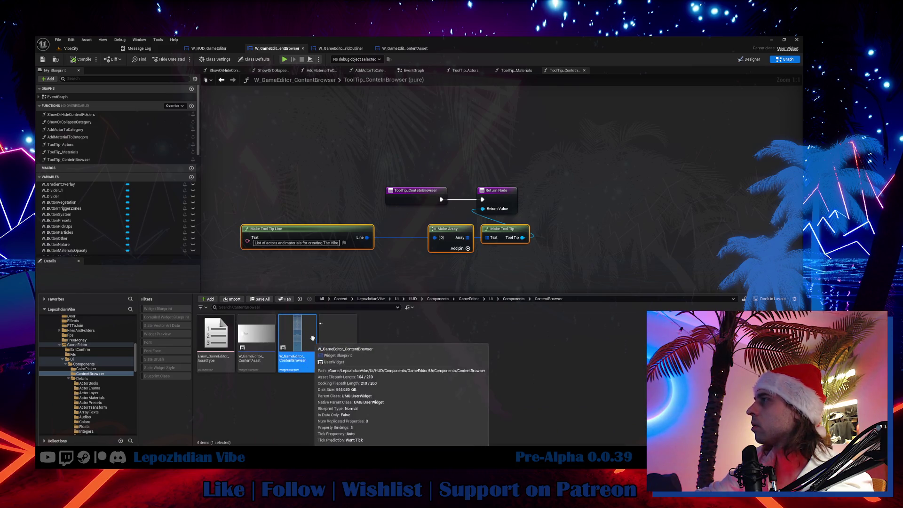
{"action": "left_click", "coordinate": [339, 49]}
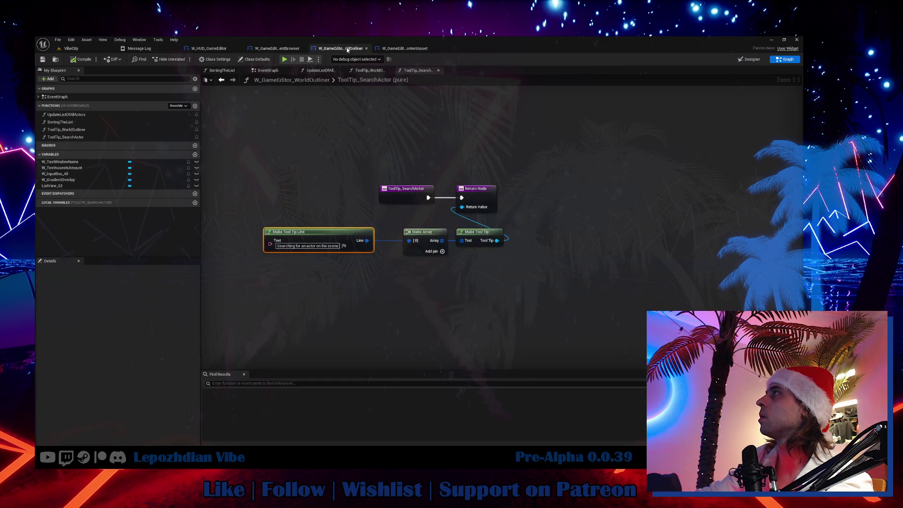
{"action": "left_click", "coordinate": [57, 60]}
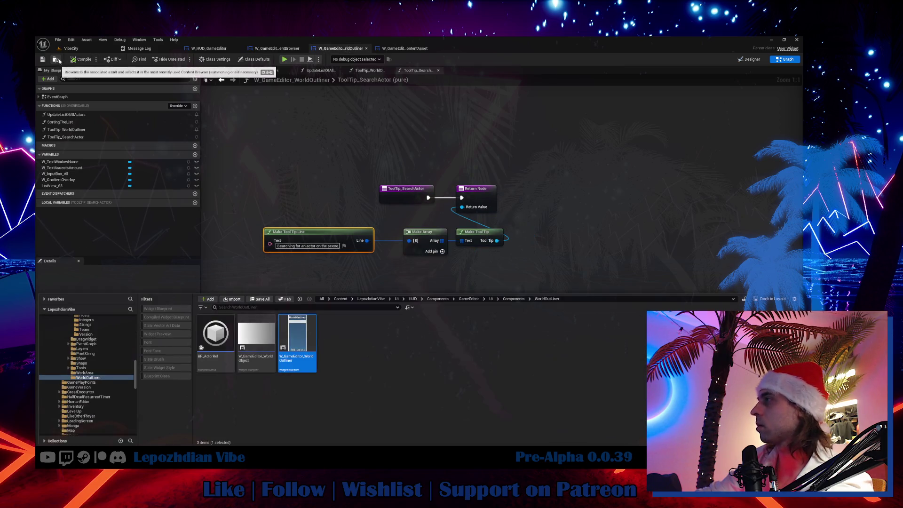
{"action": "double_click", "coordinate": [257, 336]}
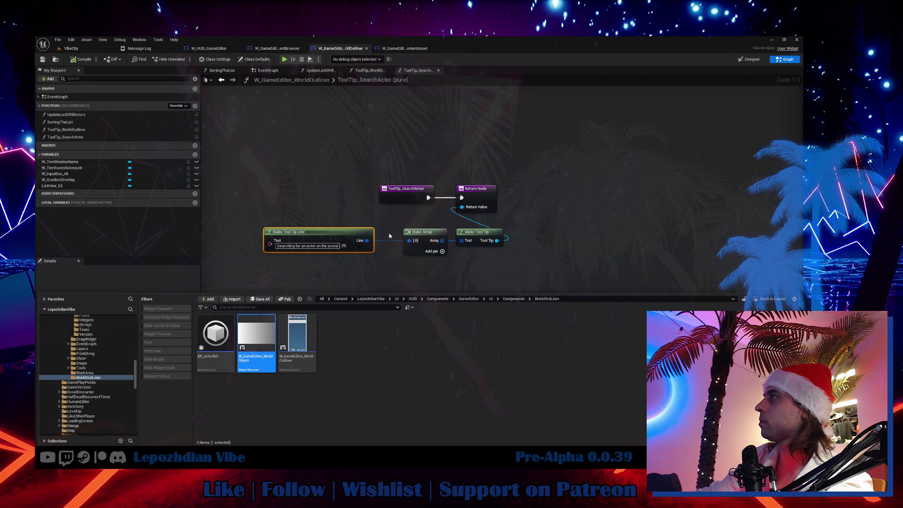
{"action": "scroll", "coordinate": [383, 258], "scroll_direction": "up", "scroll_amount": 2}
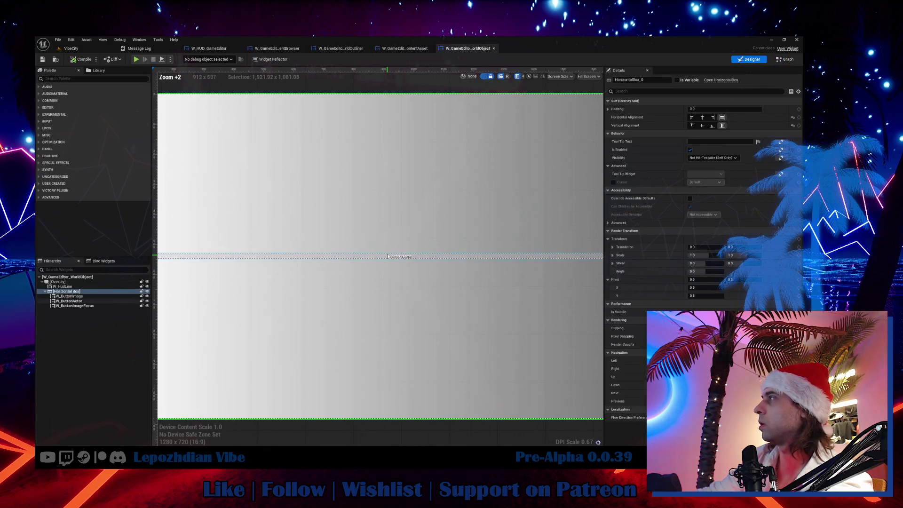
Step: Rename W_ButtonActor's tooltip binding function to ToolTip_SelectActor
{"action": "left_click", "coordinate": [387, 257]}
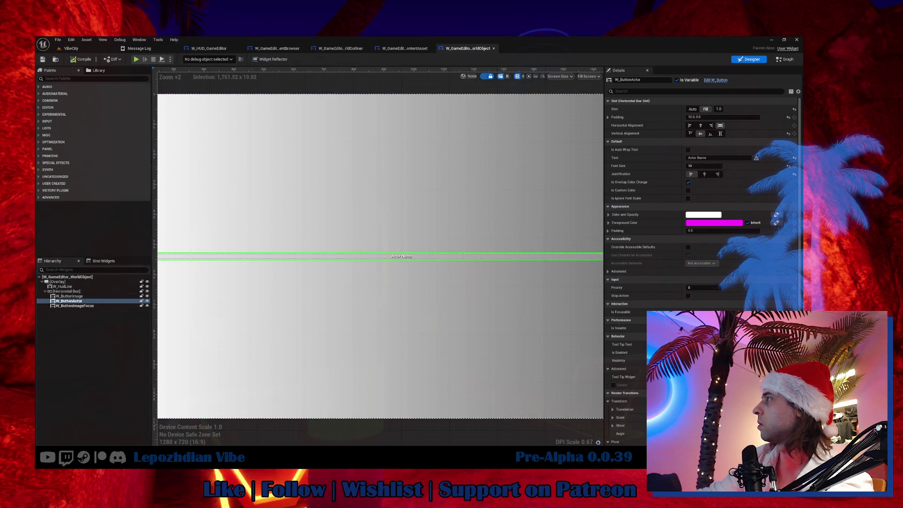
{"action": "scroll", "coordinate": [626, 357], "scroll_direction": "down", "scroll_amount": 2}
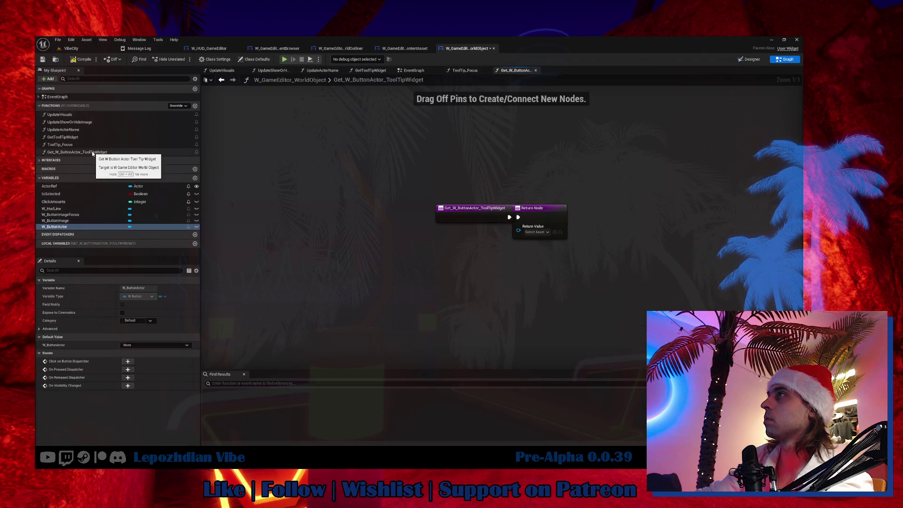
{"action": "left_click", "coordinate": [93, 152]}
{"action": "key", "text": "F2"}
{"action": "type", "text": "ToolTip_Select"}
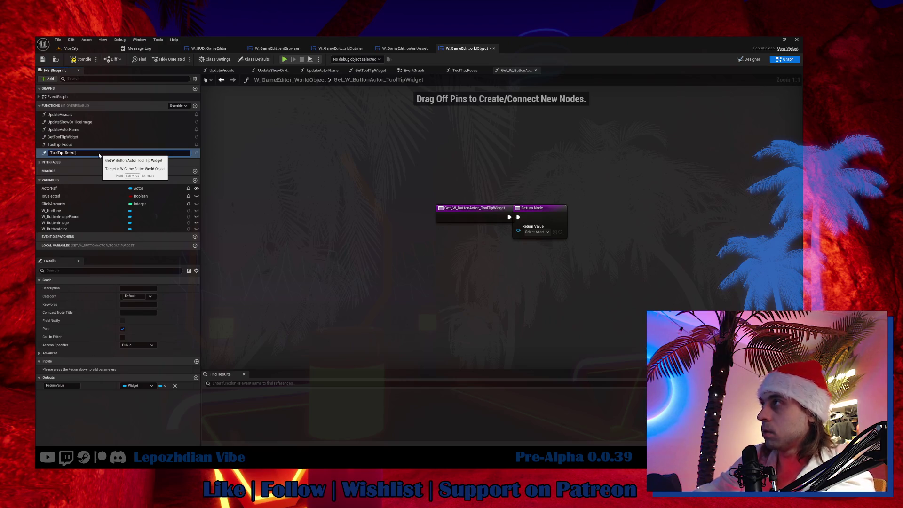
{"action": "type", "text": "Actor"}
{"action": "key", "text": "Return"}
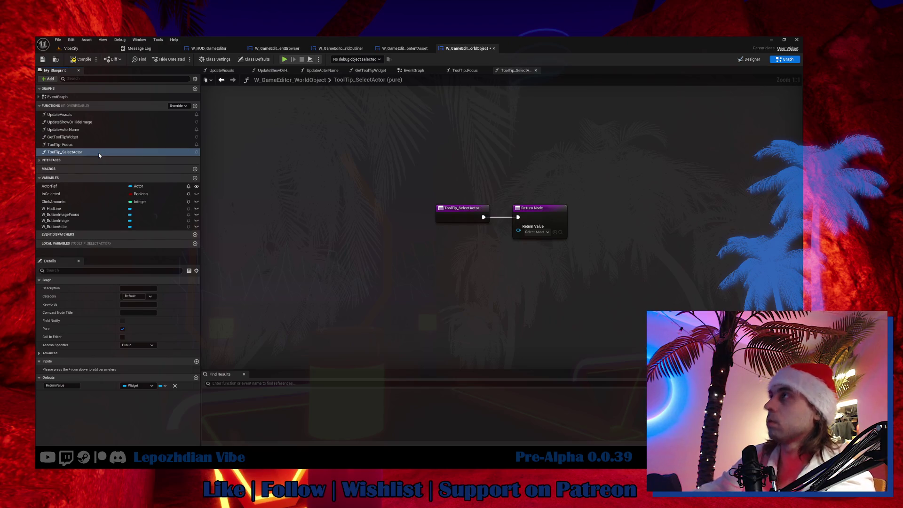
Step: Copy the tooltip nodes from ToolTip_SearchActor, paste them, and wire them to the Return Value
{"action": "left_click", "coordinate": [405, 49]}
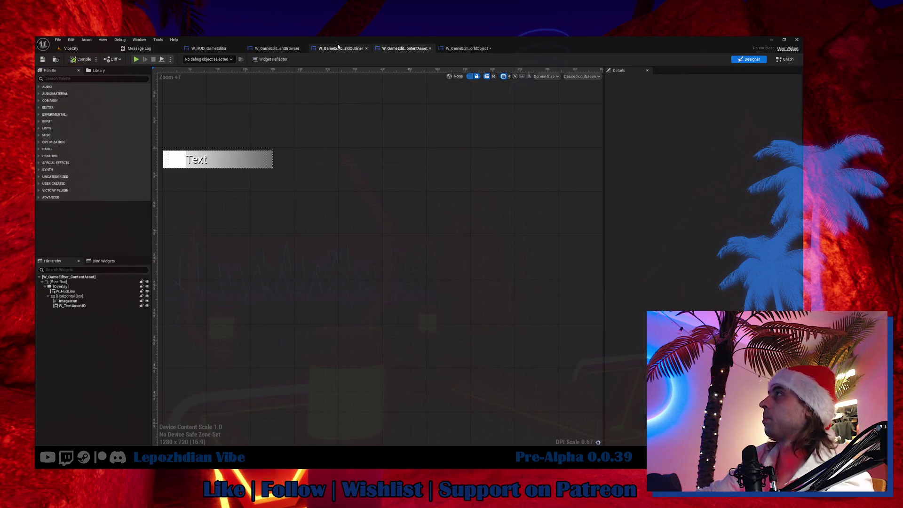
{"action": "left_click", "coordinate": [341, 48]}
{"action": "mouse_move", "coordinate": [309, 313]}
{"action": "left_mouse_down"}
{"action": "mouse_move", "coordinate": [429, 276]}
{"action": "mouse_move", "coordinate": [506, 235]}
{"action": "left_mouse_up"}
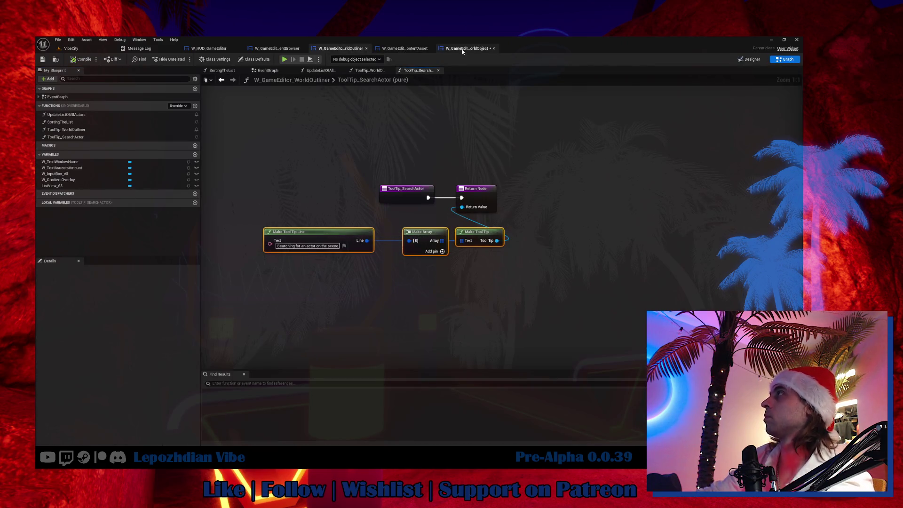
{"action": "left_click", "coordinate": [468, 48]}
{"action": "key", "text": "ctrl+v"}
{"action": "mouse_move", "coordinate": [554, 297]}
{"action": "left_mouse_down"}
{"action": "mouse_move", "coordinate": [545, 249]}
{"action": "mouse_move", "coordinate": [519, 226]}
{"action": "mouse_move", "coordinate": [543, 263]}
{"action": "mouse_move", "coordinate": [541, 249]}
{"action": "left_mouse_up"}
Step: Set the tooltip text to 'Select Actor', save W_GameEditor_WorldObject, and start a new Obsidian task line
{"action": "left_click", "coordinate": [363, 261]}
{"action": "key", "text": "BackSpace"}
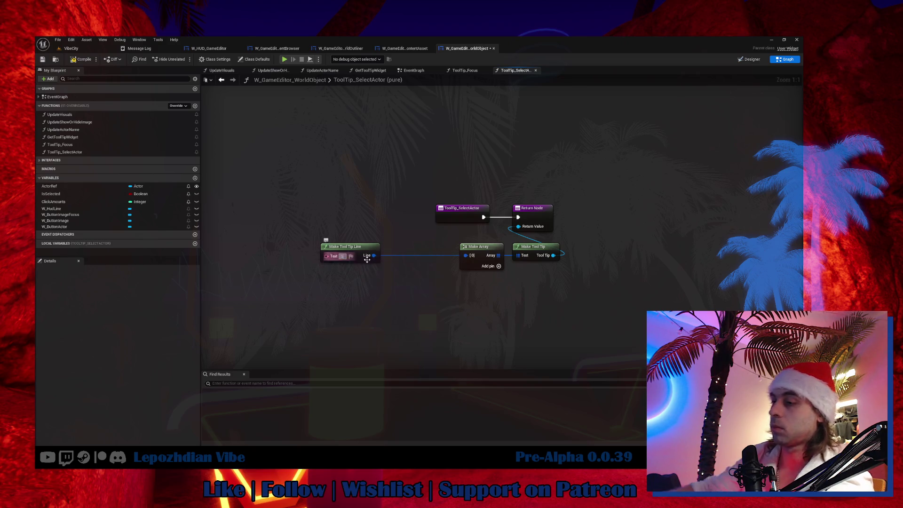
{"action": "type", "text": "Sell"}
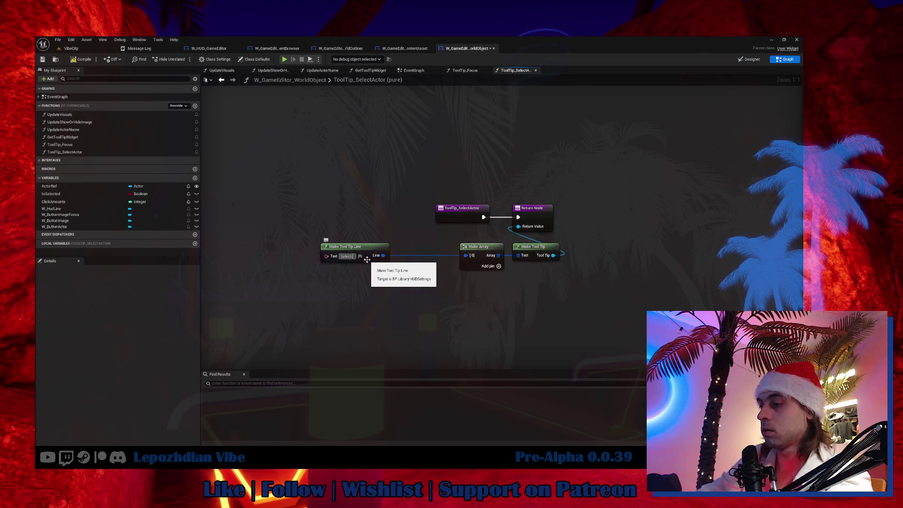
{"action": "type", "text": " Actor"}
{"action": "key", "text": "Return"}
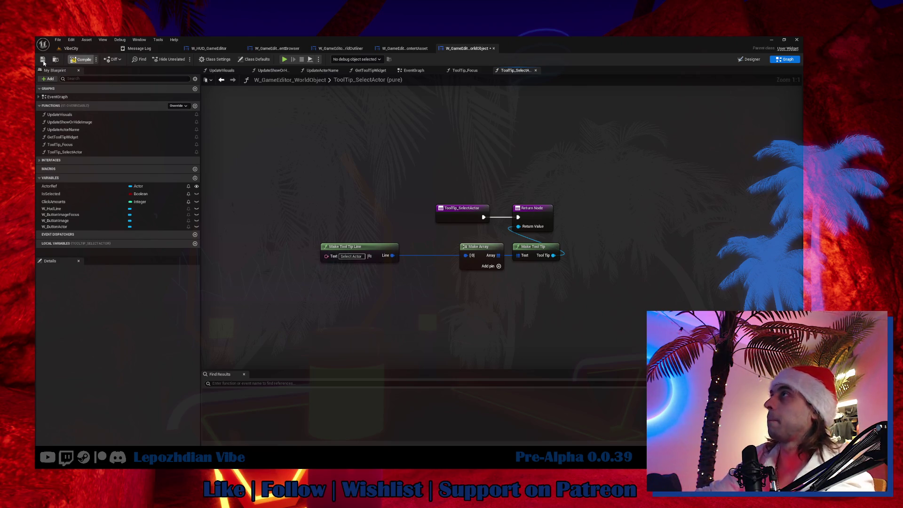
{"action": "left_click", "coordinate": [42, 60]}
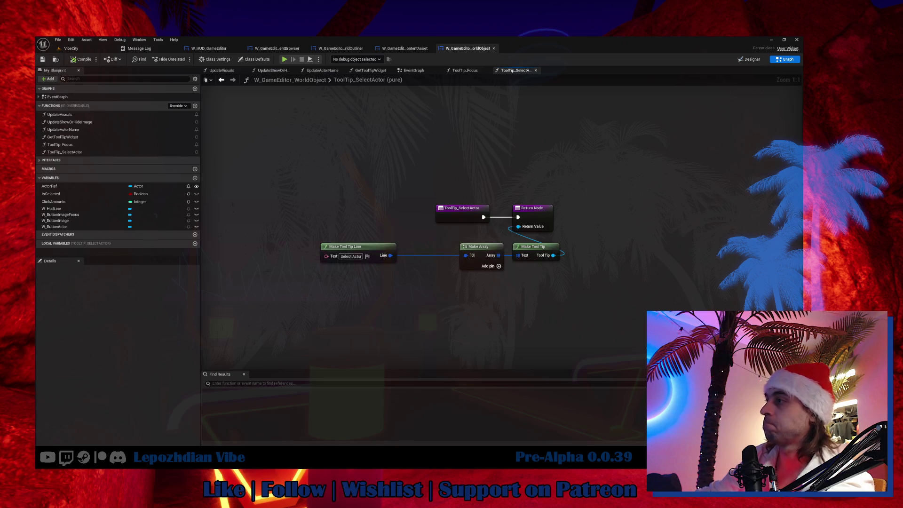
{"action": "key", "text": "alt+Tab"}
{"action": "key", "text": "Return"}
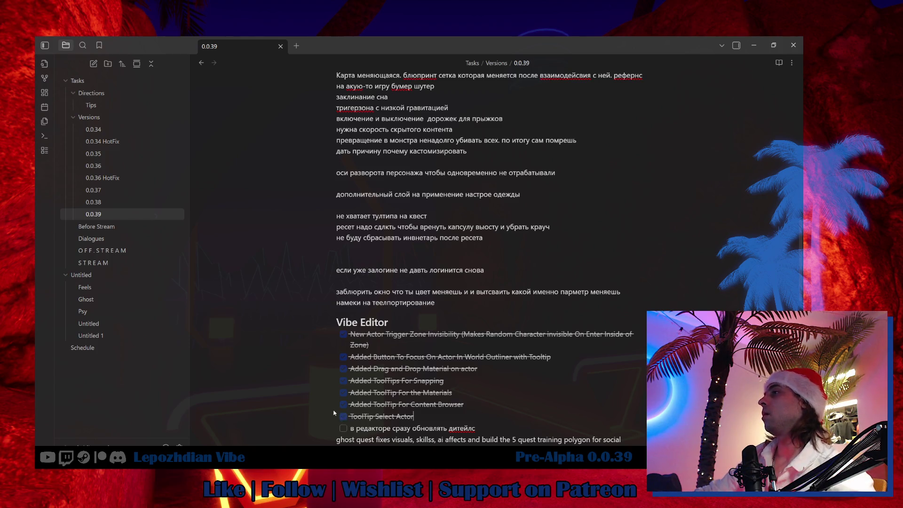
Step: Review the 0.0.38 and 0.0.39 version notes' task lists, then return to Unreal
{"action": "left_click", "coordinate": [110, 202]}
{"action": "scroll", "coordinate": [468, 345], "scroll_direction": "down", "scroll_amount": 15}
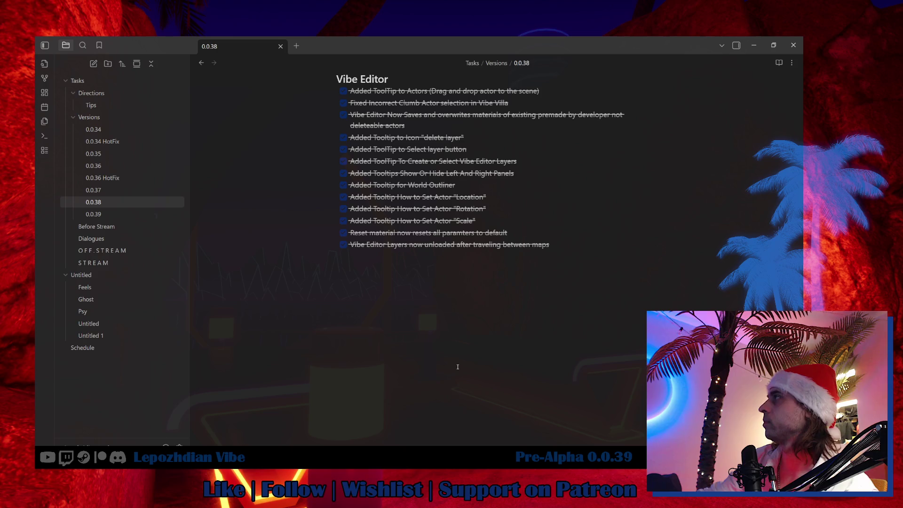
{"action": "left_click", "coordinate": [114, 215]}
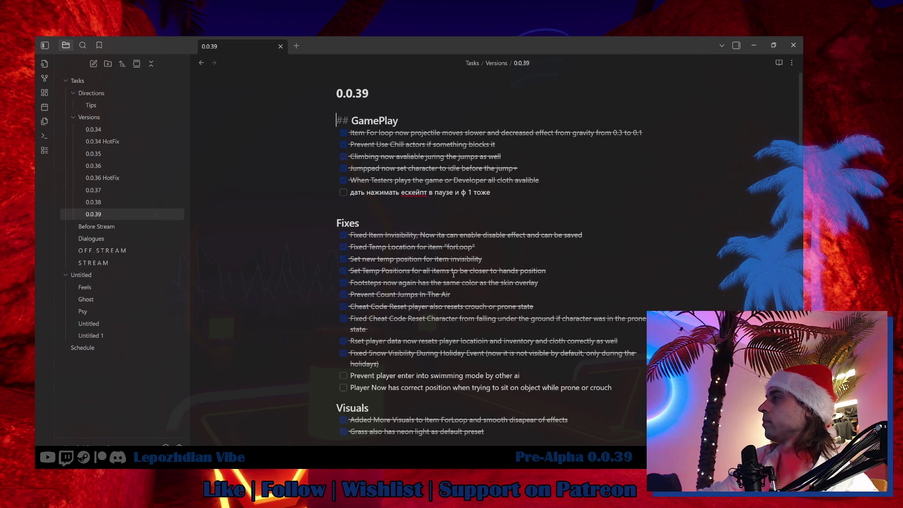
{"action": "scroll", "coordinate": [447, 273], "scroll_direction": "down", "scroll_amount": 2}
{"action": "scroll", "coordinate": [453, 273], "scroll_direction": "down", "scroll_amount": 2}
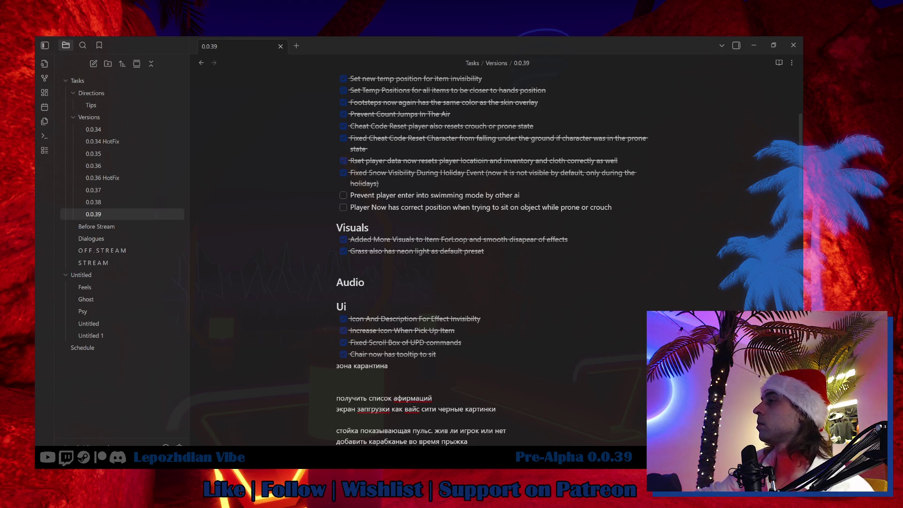
{"action": "key", "text": "alt+Tab"}
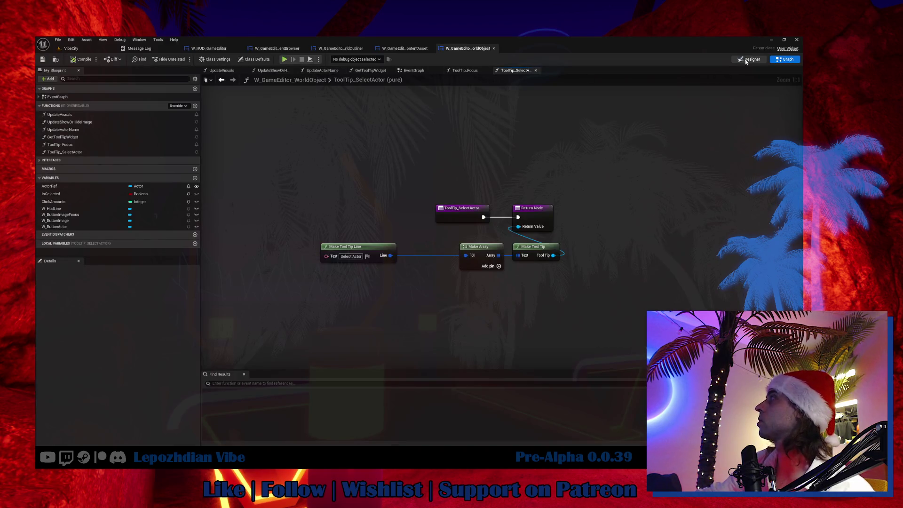
Step: Copy 'on the scene' from ToolTip_SearchActor's text and reopen ToolTip_WorldOutliner in W_GameEditor_WorldOutliner
{"action": "left_click", "coordinate": [748, 60]}
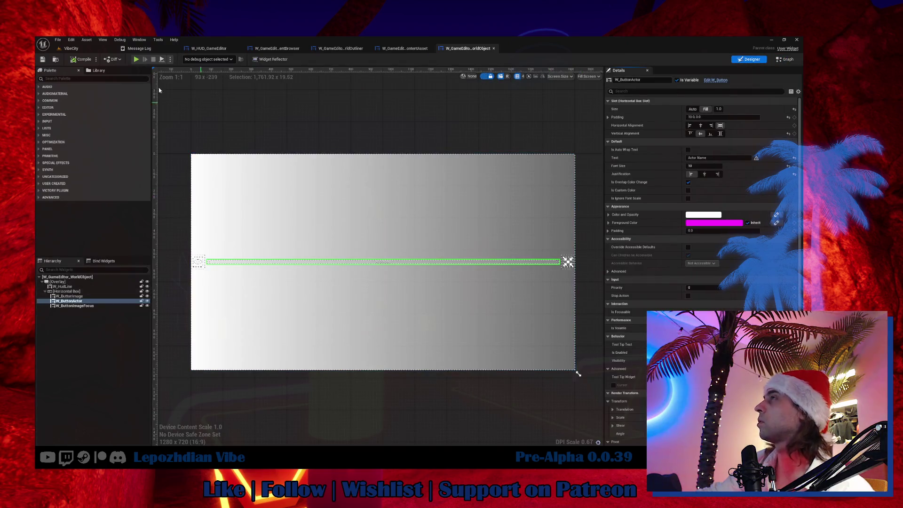
{"action": "left_click", "coordinate": [275, 49]}
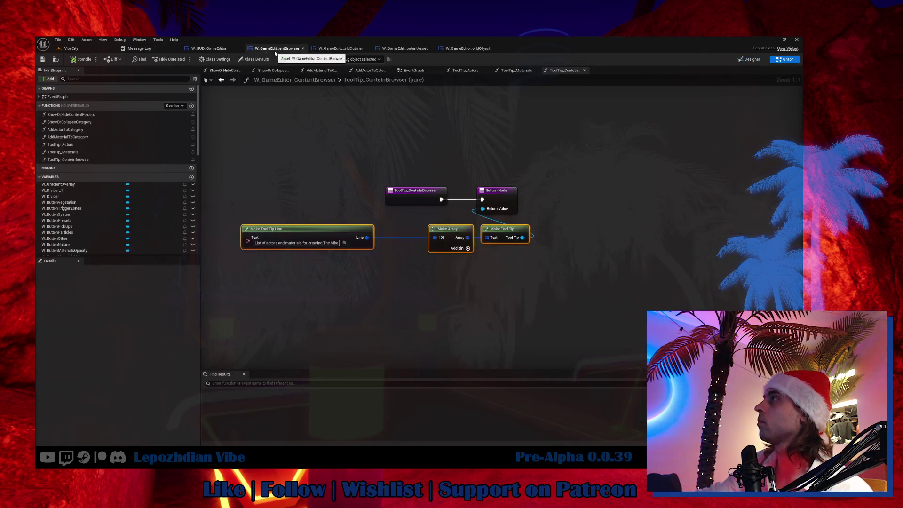
{"action": "left_click", "coordinate": [349, 50]}
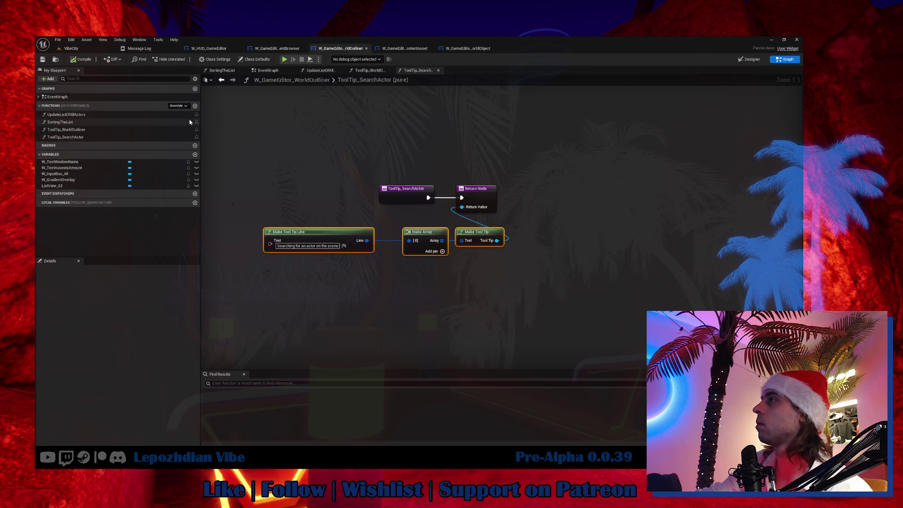
{"action": "double_click", "coordinate": [95, 131]}
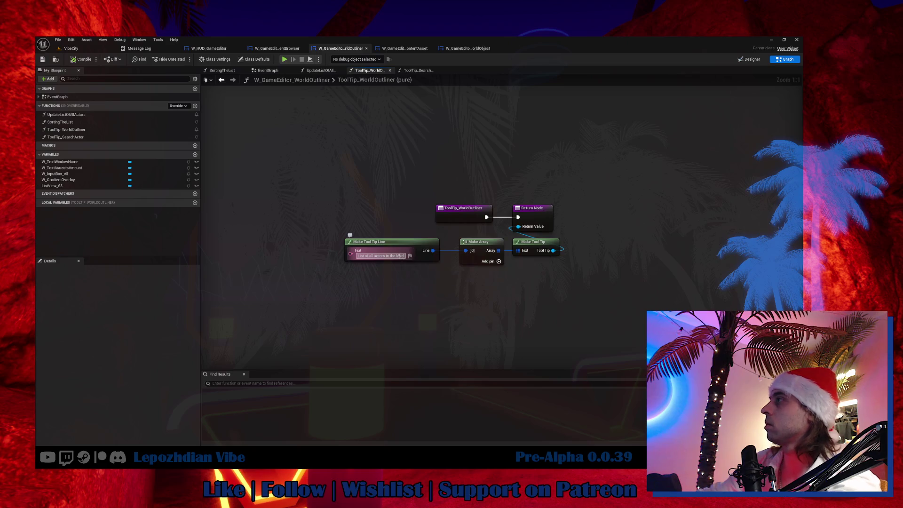
{"action": "double_click", "coordinate": [400, 256]}
{"action": "double_click", "coordinate": [70, 137]}
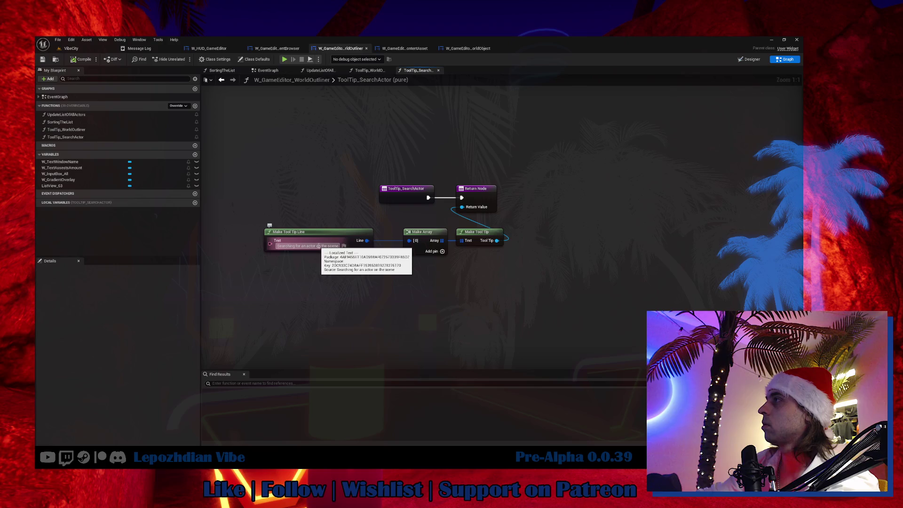
{"action": "left_click_drag", "start_coordinate": [316, 246], "coordinate": [339, 246]}
{"action": "key", "text": "ctrl+c"}
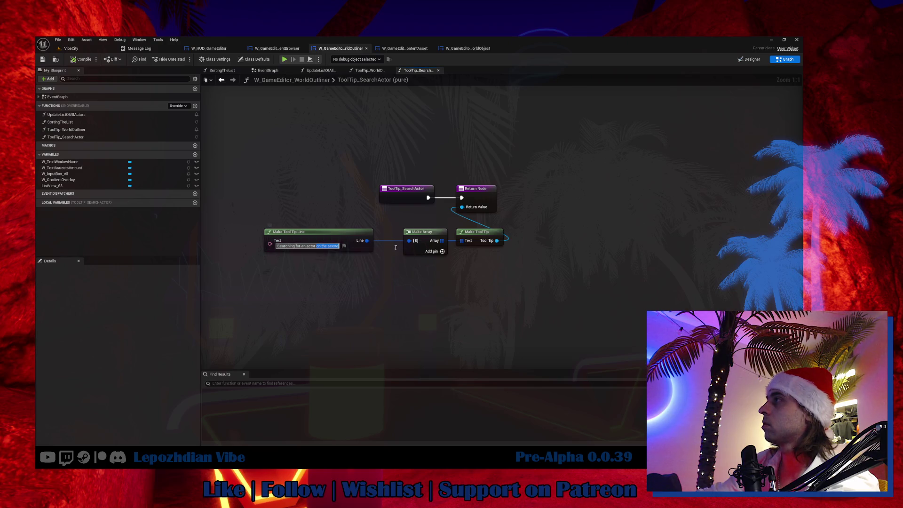
{"action": "double_click", "coordinate": [71, 130]}
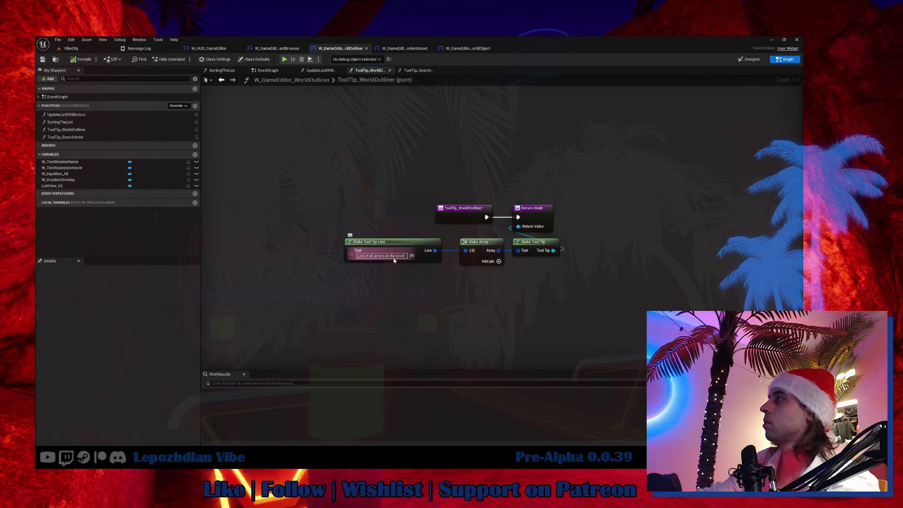
Step: Make the first tooltip line read 'List of all actors on the scene' and wire a duplicate Make Tool Tip Line into array slot [1]
{"action": "key", "text": "ctrl+v"}
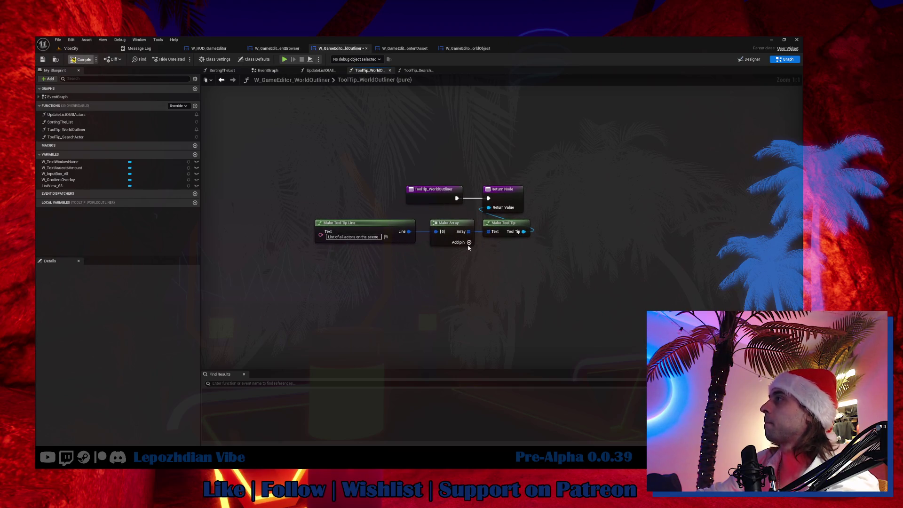
{"action": "left_click", "coordinate": [469, 243]}
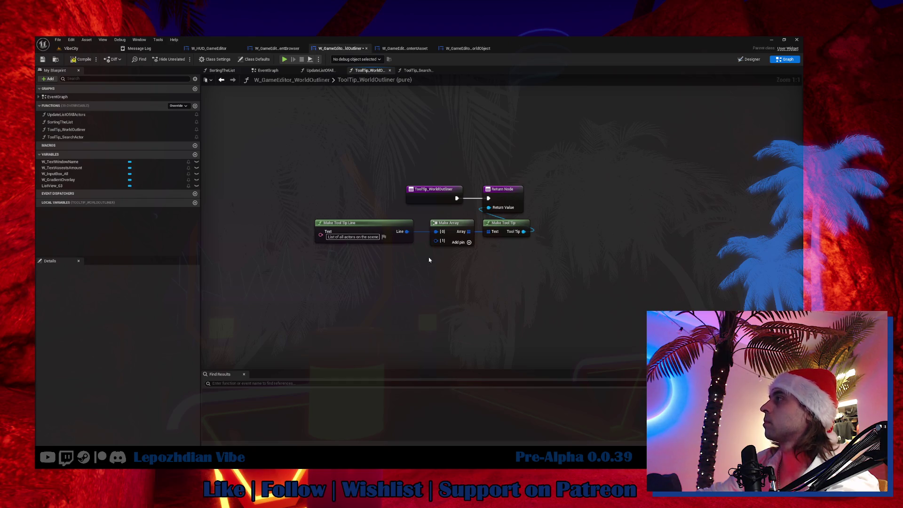
{"action": "left_click", "coordinate": [348, 230]}
{"action": "key", "text": "ctrl+c"}
{"action": "key", "text": "ctrl+v"}
{"action": "mouse_move", "coordinate": [438, 240]}
{"action": "left_mouse_down"}
{"action": "mouse_move", "coordinate": [421, 275]}
{"action": "mouse_move", "coordinate": [395, 261]}
{"action": "left_mouse_up"}
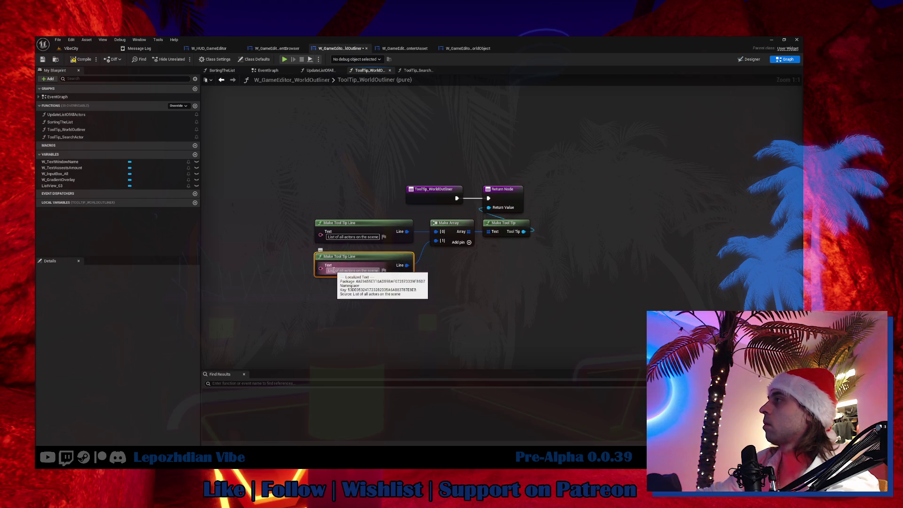
Step: Feed the duplicated line's Text from a new Format Text node, then compile the widget blueprint
{"action": "left_click_drag", "start_coordinate": [321, 268], "coordinate": [301, 274]}
{"action": "type", "text": "for"}
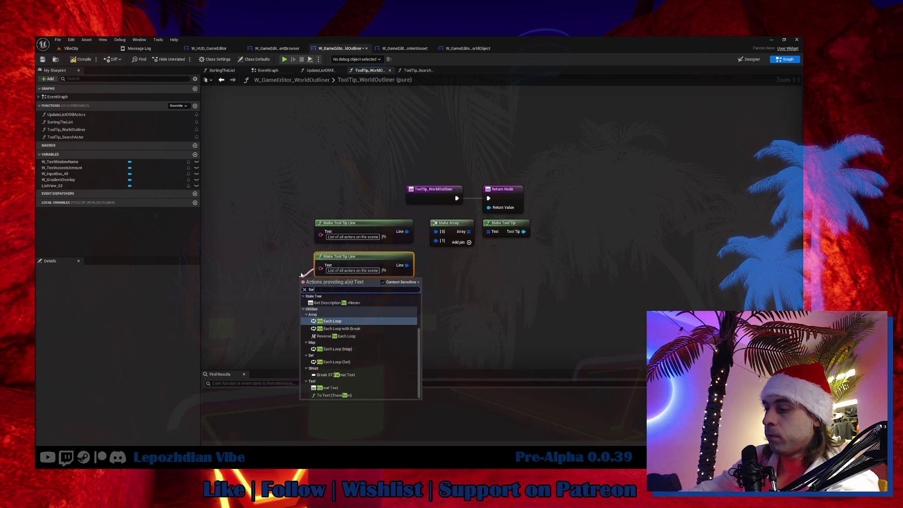
{"action": "type", "text": "mat"}
{"action": "left_click", "coordinate": [372, 333]}
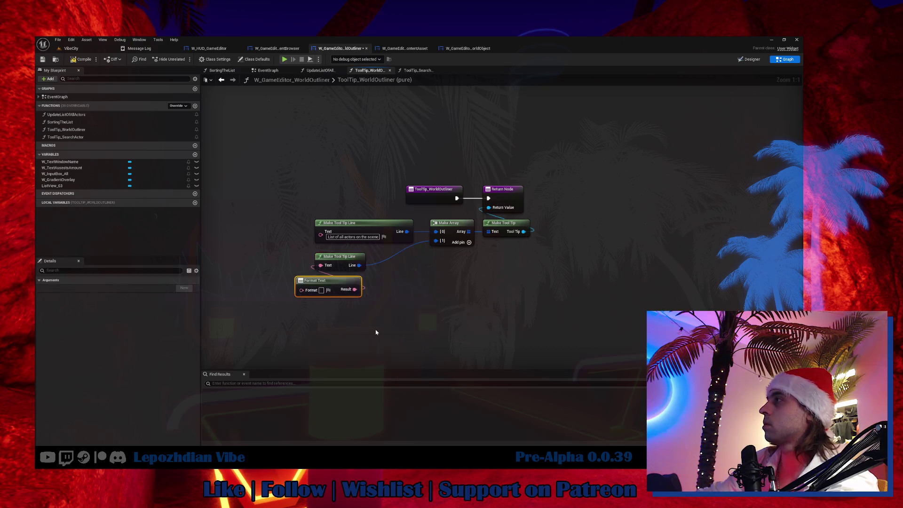
{"action": "left_click_drag", "start_coordinate": [373, 333], "coordinate": [511, 349]}
{"action": "left_click_drag", "start_coordinate": [473, 305], "coordinate": [417, 280]}
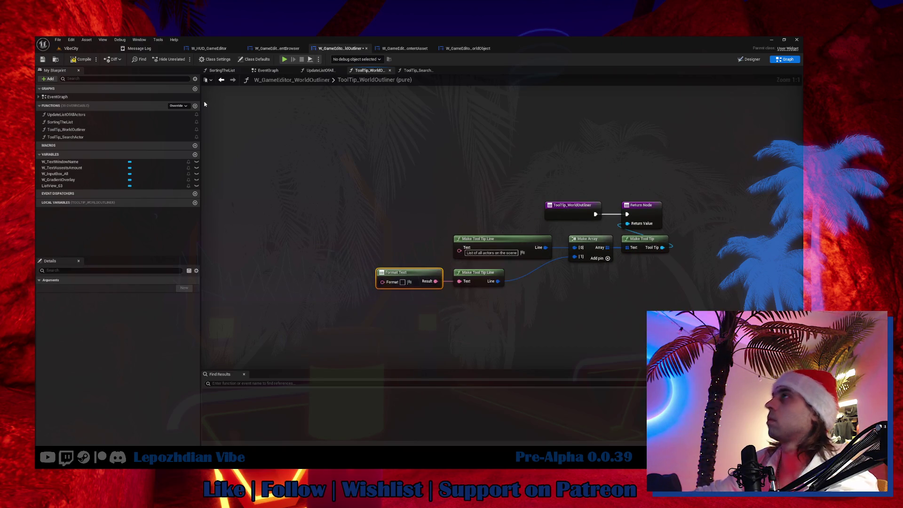
{"action": "left_click", "coordinate": [78, 58]}
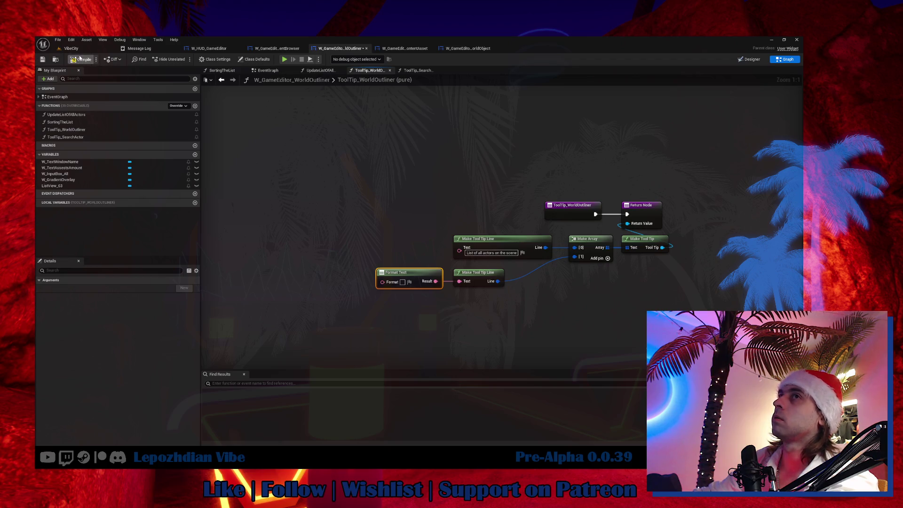
Step: Search the Content folder for 'enum key' and open Enum_GameInputKeys for editing
{"action": "left_click", "coordinate": [75, 49]}
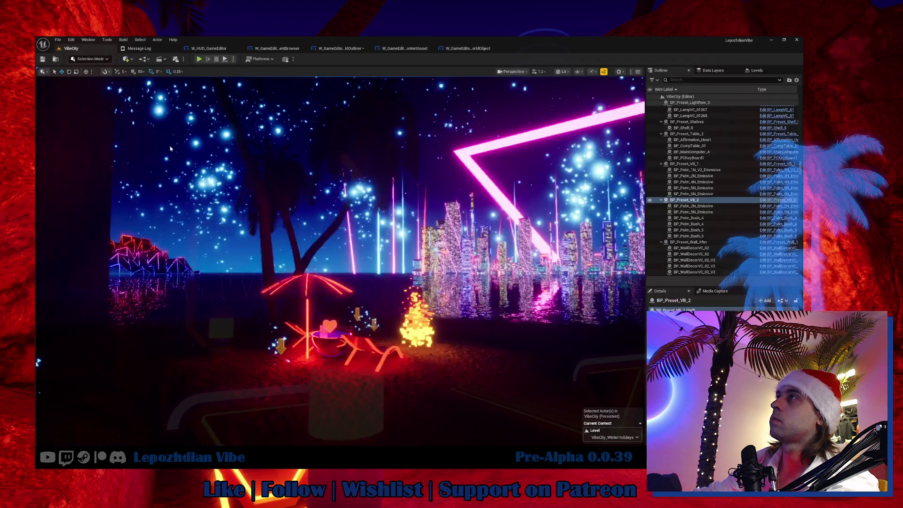
{"action": "key", "text": "ctrl+space"}
{"action": "scroll", "coordinate": [98, 357], "scroll_direction": "up", "scroll_amount": 10}
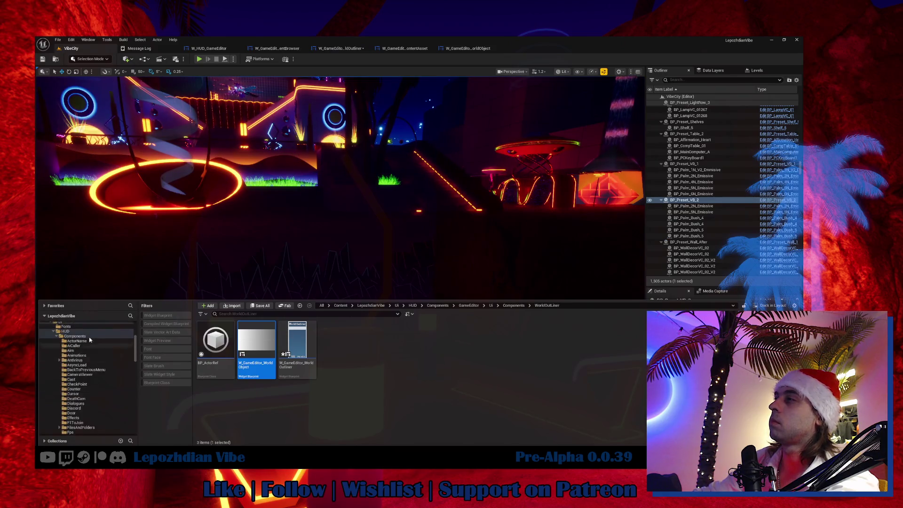
{"action": "left_click", "coordinate": [67, 330]}
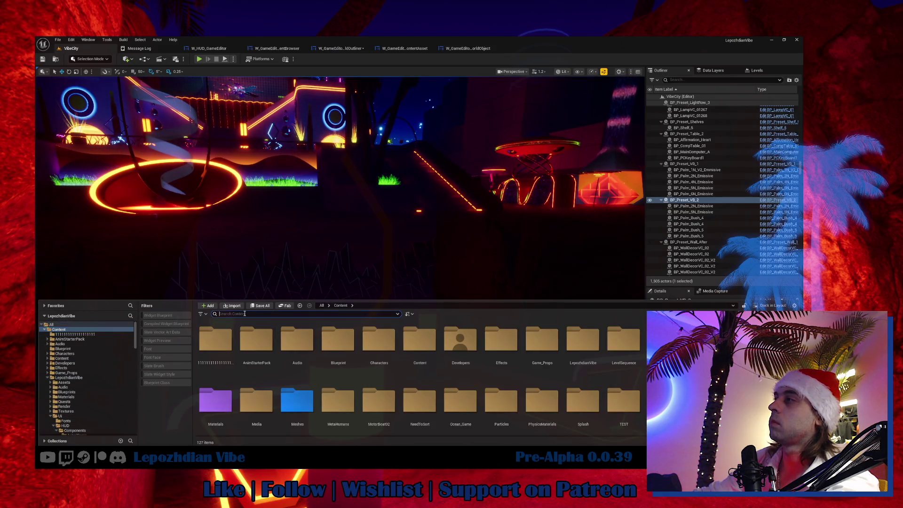
{"action": "left_click", "coordinate": [245, 314]}
{"action": "type", "text": "enum"}
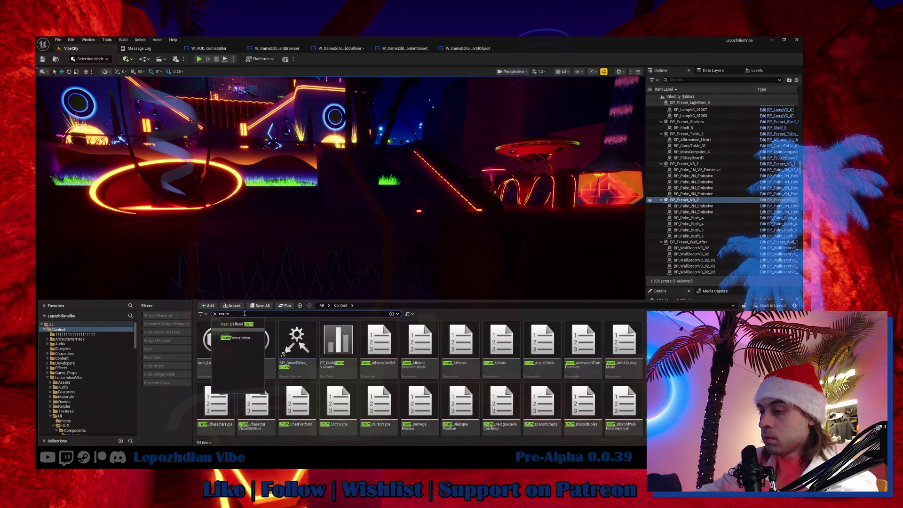
{"action": "type", "text": " key"}
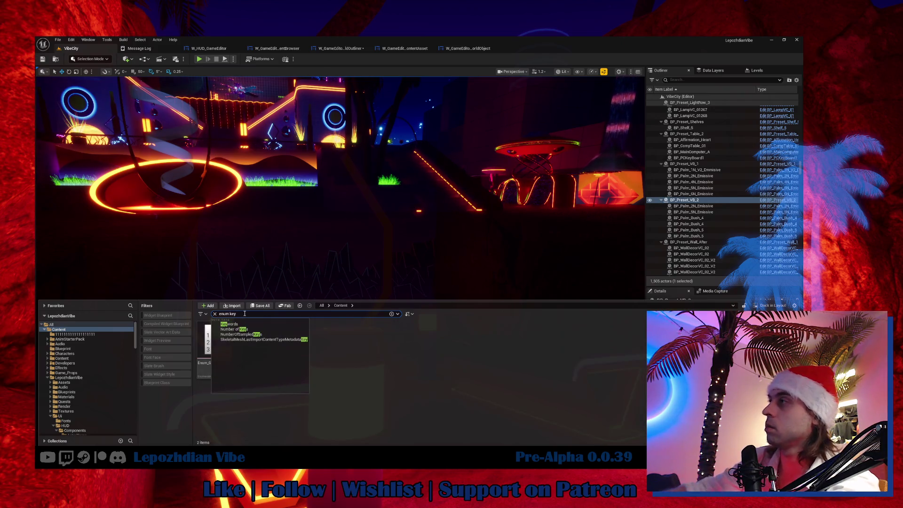
{"action": "double_click", "coordinate": [213, 336]}
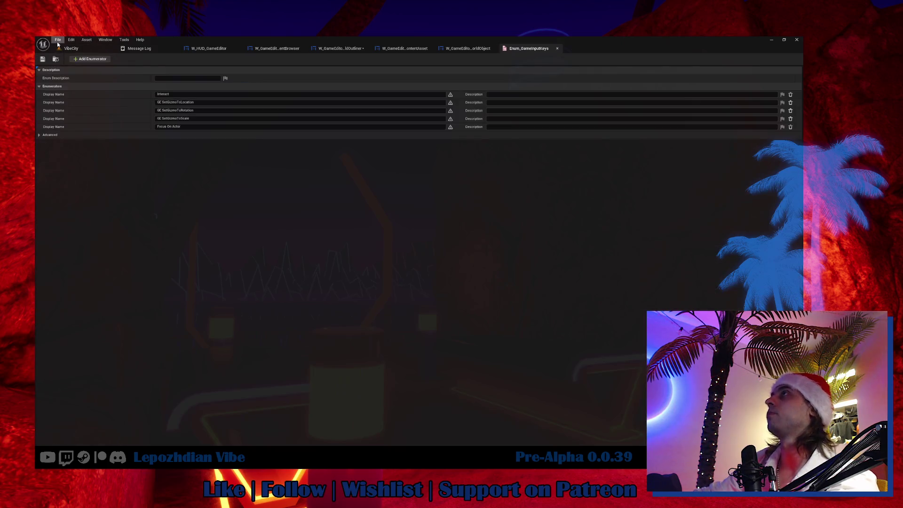
Step: Save all modified assets and return to the VibeCity level editor
{"action": "left_click", "coordinate": [57, 42]}
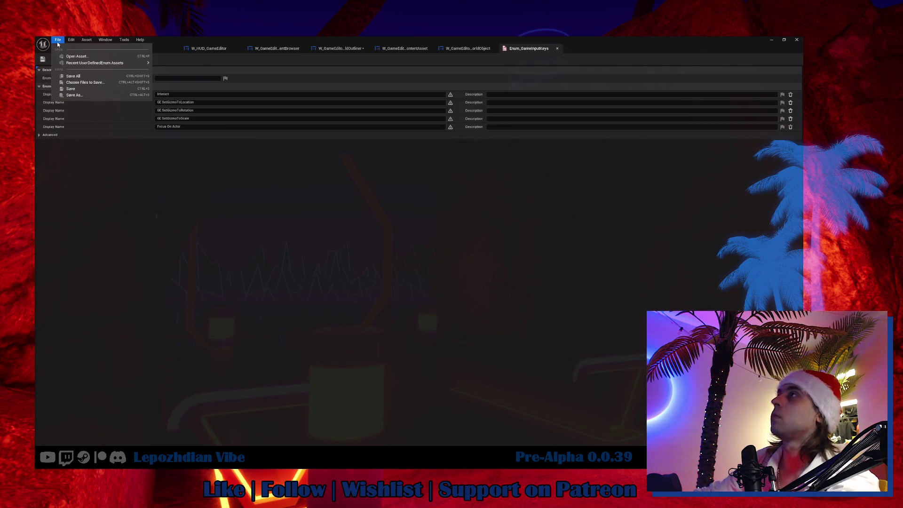
{"action": "left_click", "coordinate": [84, 79]}
{"action": "left_click", "coordinate": [71, 48]}
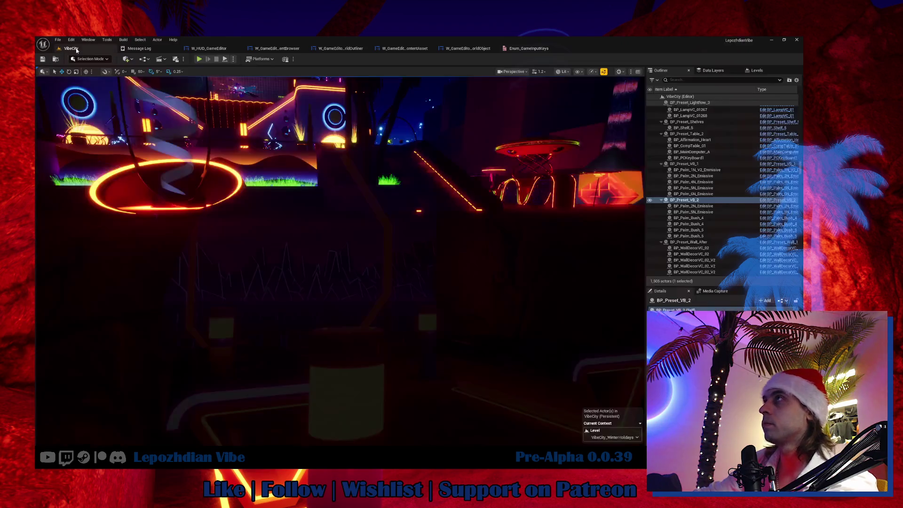
{"action": "left_click", "coordinate": [58, 39]}
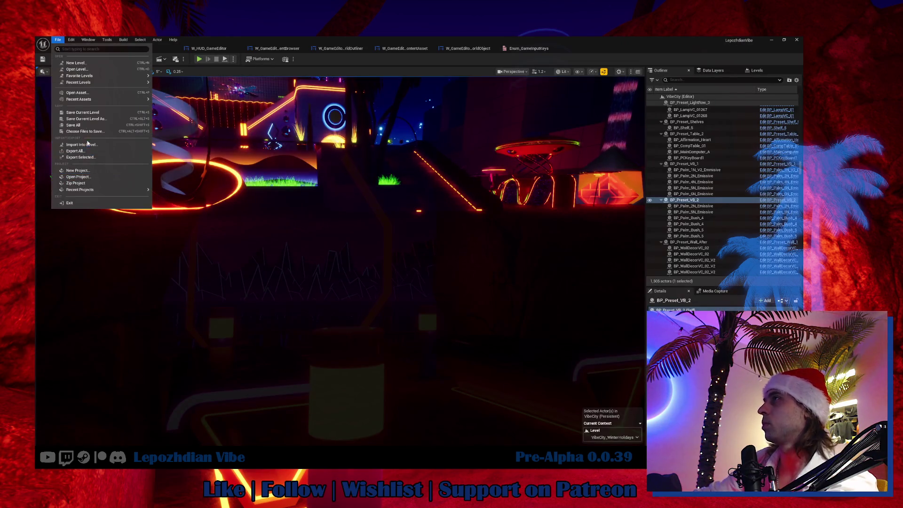
Step: View Project Settings at Engine > Input, select the GE Hide Objet action, and go back to Enum_GameInputKeys
{"action": "left_click", "coordinate": [104, 135]}
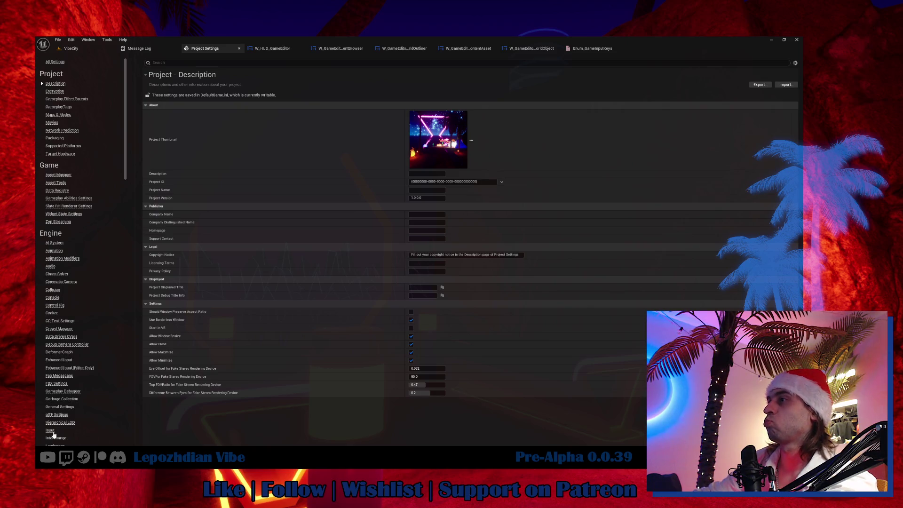
{"action": "left_click", "coordinate": [50, 430]}
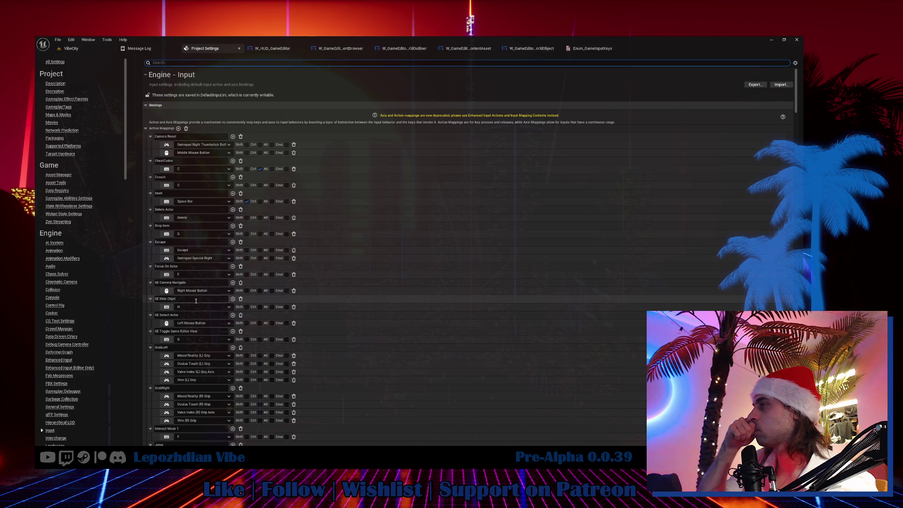
{"action": "left_click", "coordinate": [196, 300]}
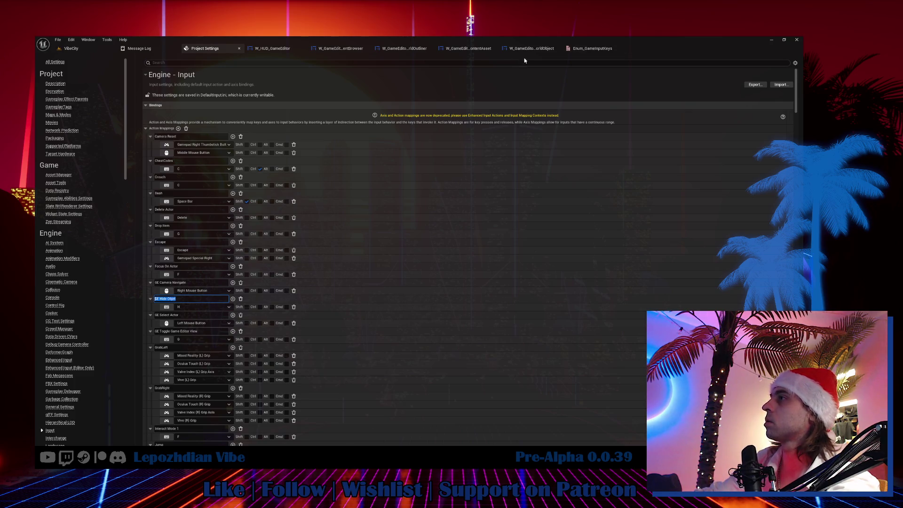
{"action": "left_click", "coordinate": [594, 48]}
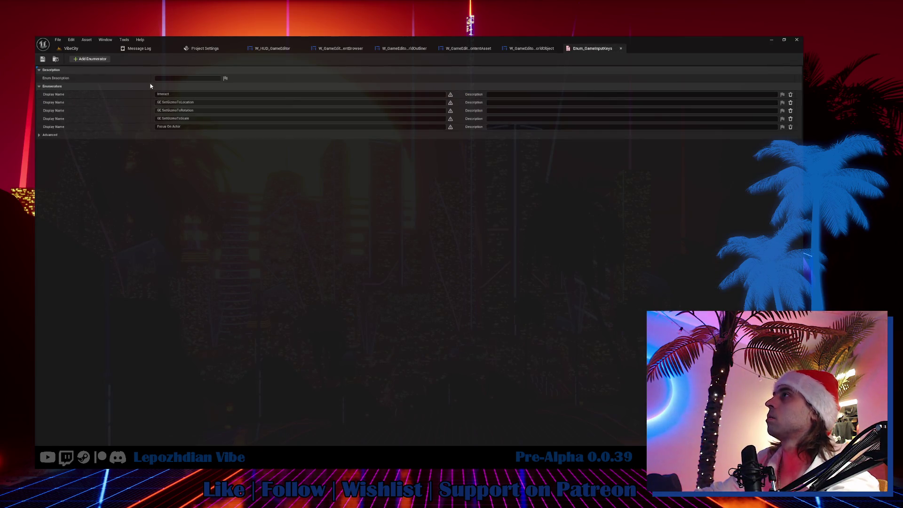
Step: Name the new enumerator GE Hide Objet, untick Localize, and save the enum
{"action": "type", "text": "GE Hide Objet"}
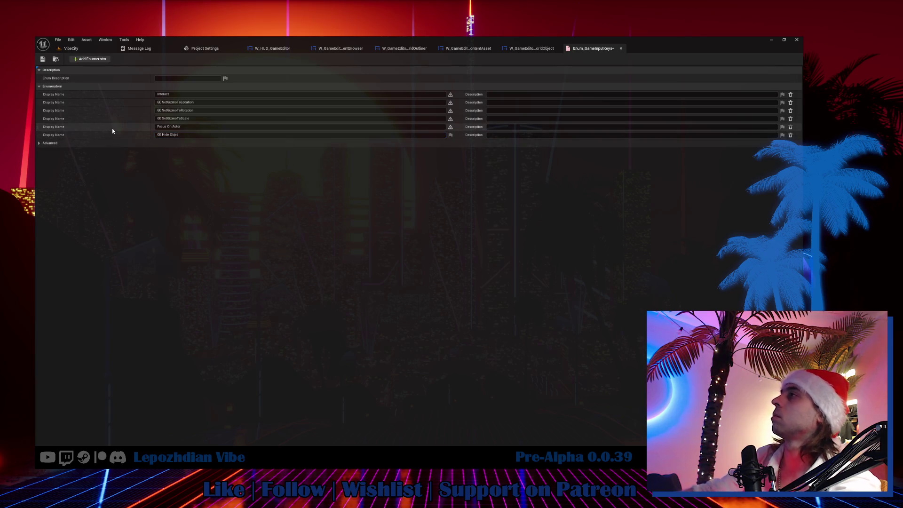
{"action": "left_click", "coordinate": [450, 135]}
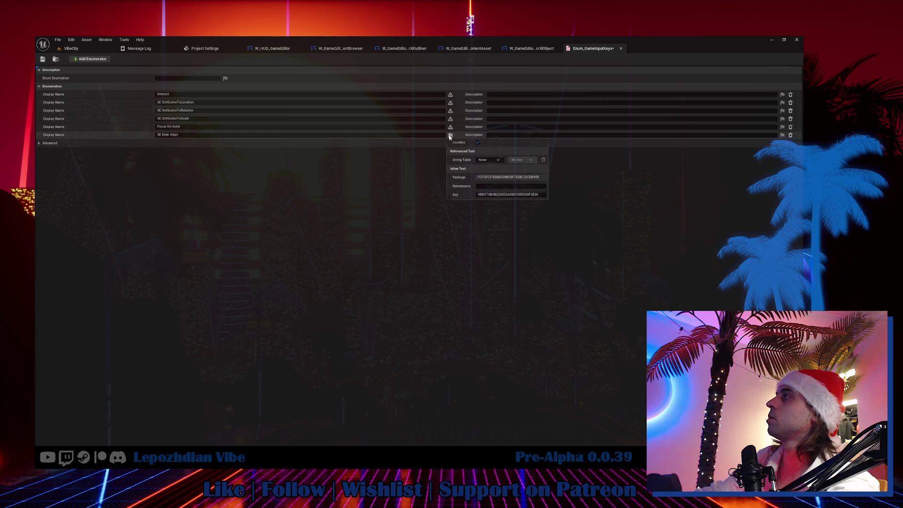
{"action": "left_click", "coordinate": [479, 144]}
{"action": "key", "text": "ctrl+s"}
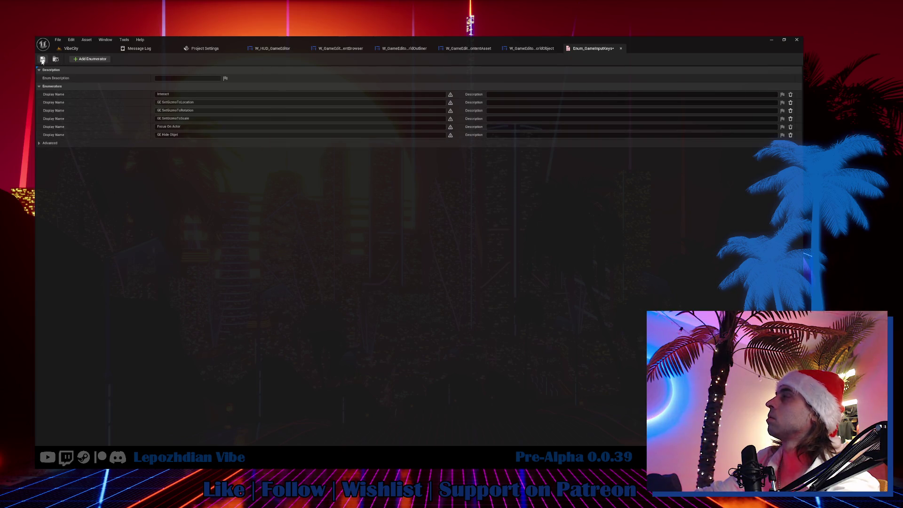
{"action": "left_click", "coordinate": [526, 48]}
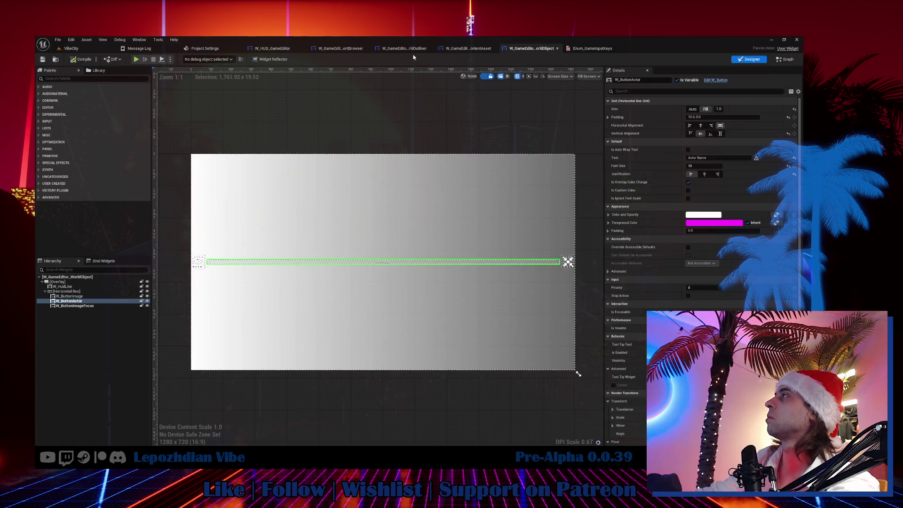
{"action": "left_click", "coordinate": [458, 49]}
Step: Add a Get Game Input Key Name node (Interact) to the WorldOutliner tooltip graph and open its definition
{"action": "left_click", "coordinate": [340, 49]}
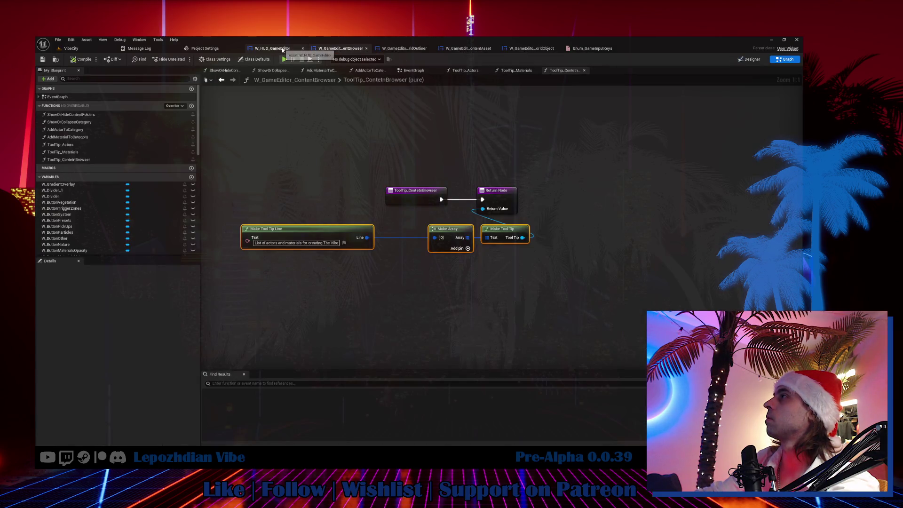
{"action": "left_click", "coordinate": [395, 49]}
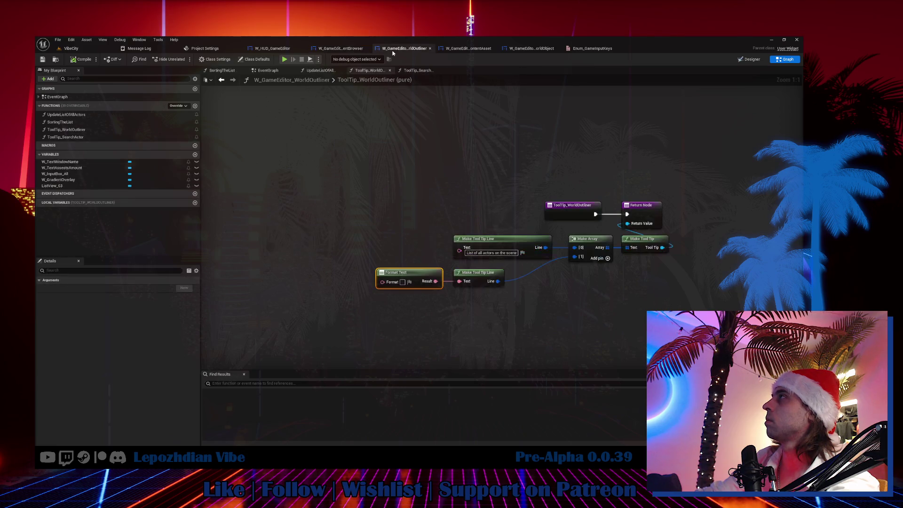
{"action": "right_click", "coordinate": [358, 217]}
{"action": "type", "text": "get k"}
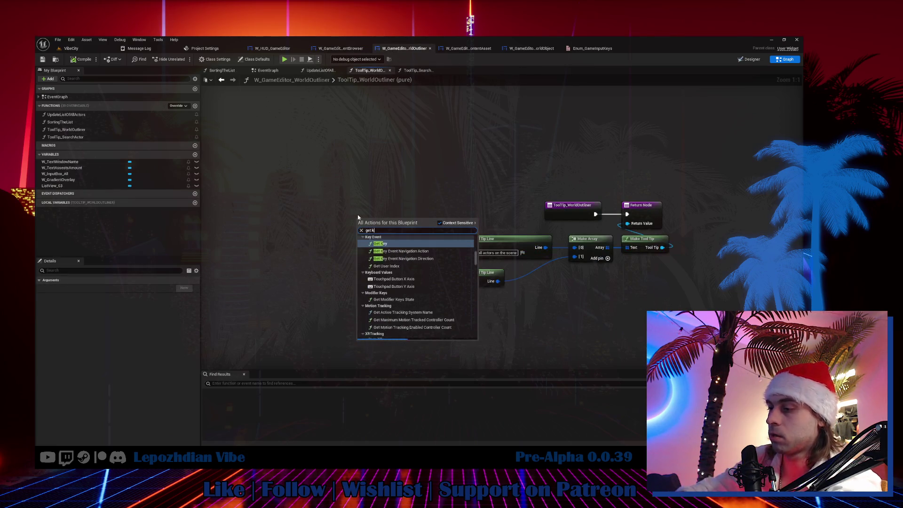
{"action": "type", "text": "ey"}
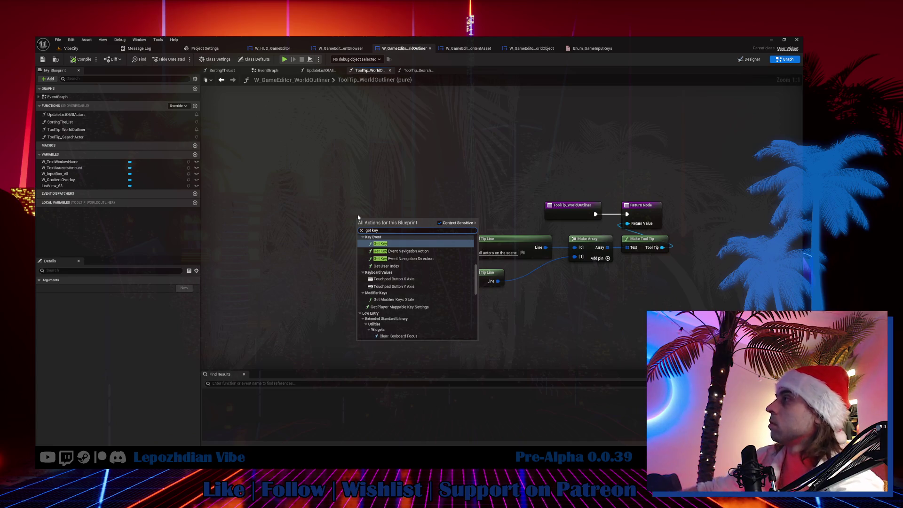
{"action": "scroll", "coordinate": [417, 261], "scroll_direction": "up", "scroll_amount": 3}
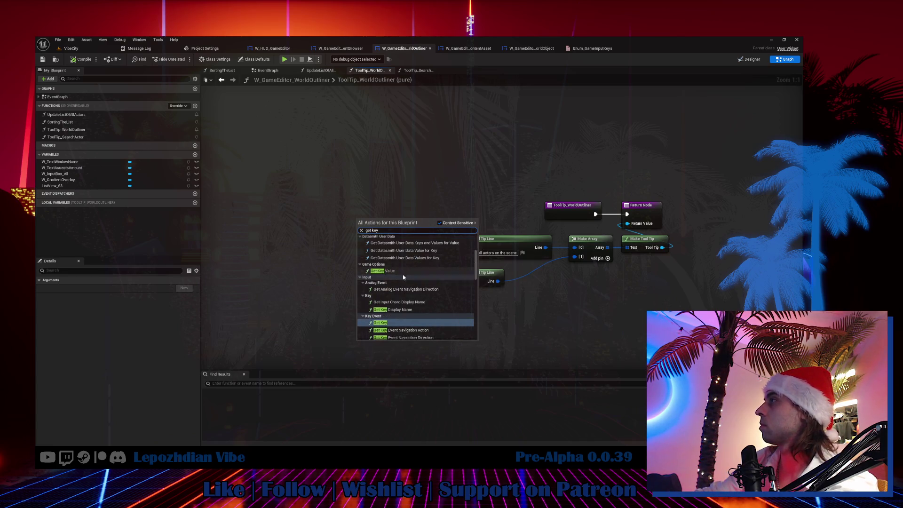
{"action": "scroll", "coordinate": [416, 307], "scroll_direction": "up", "scroll_amount": 2}
{"action": "left_click", "coordinate": [410, 260]}
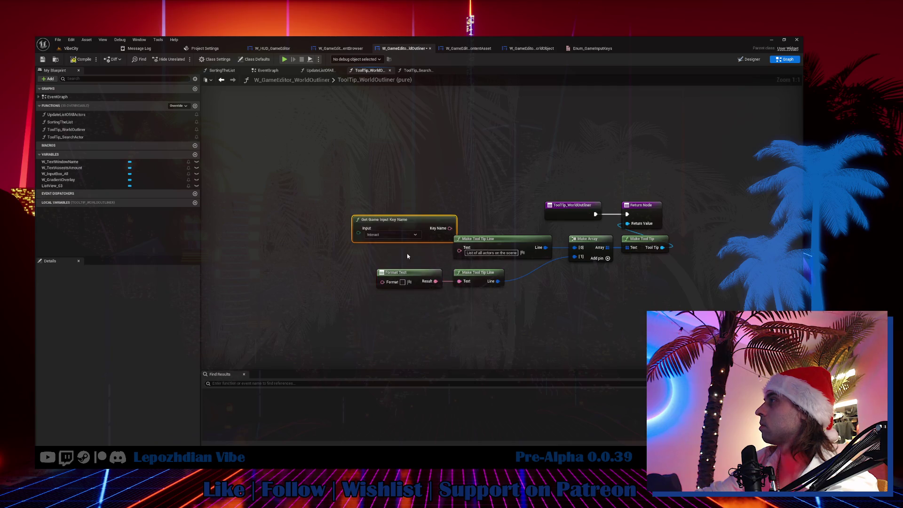
{"action": "double_click", "coordinate": [400, 224]}
Step: Duplicate the Focus On Actor key-name and return node pair in GetGameInputKeyName
{"action": "mouse_move", "coordinate": [363, 298]}
{"action": "left_mouse_down"}
{"action": "mouse_move", "coordinate": [351, 141]}
{"action": "mouse_move", "coordinate": [380, 250]}
{"action": "mouse_move", "coordinate": [336, 108]}
{"action": "left_mouse_up"}
{"action": "left_click_drag", "start_coordinate": [398, 223], "coordinate": [435, 322]}
{"action": "key", "text": "ctrl+c"}
{"action": "key", "text": "ctrl+v"}
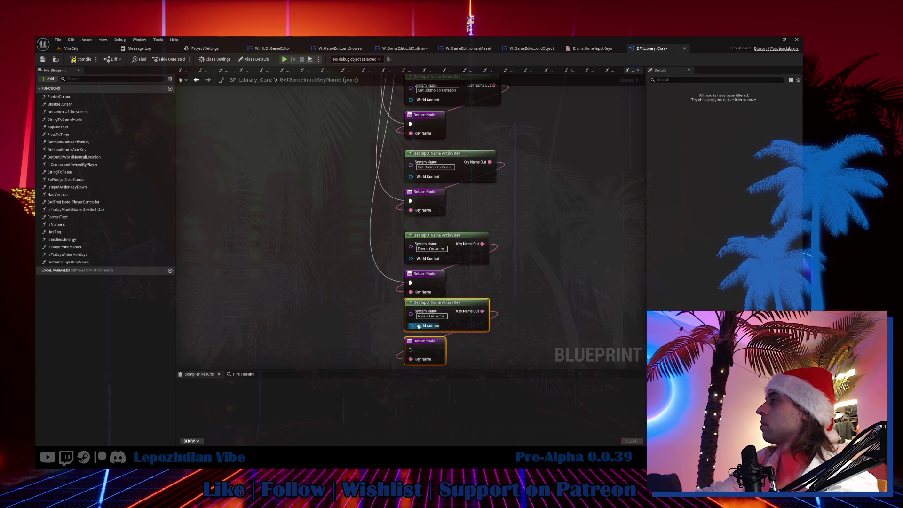
{"action": "left_click_drag", "start_coordinate": [412, 355], "coordinate": [412, 484]}
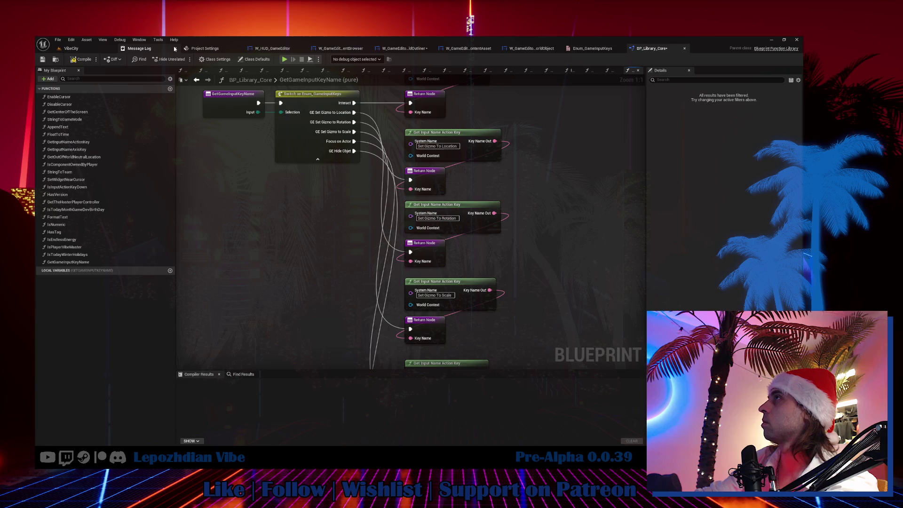
Step: Rename the duplicated branch's System Name to GE Hide Objet, matching the project's input action
{"action": "left_click", "coordinate": [202, 48]}
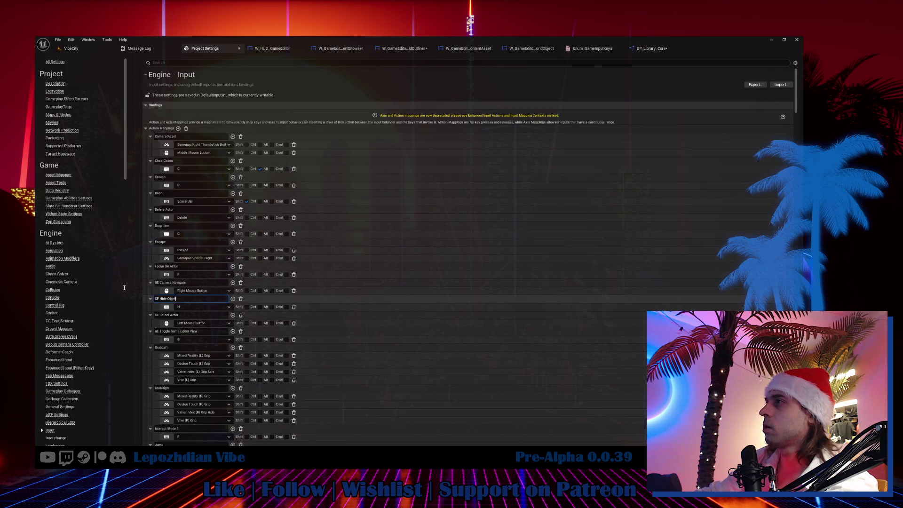
{"action": "left_click", "coordinate": [653, 49]}
{"action": "scroll", "coordinate": [456, 241], "scroll_direction": "down", "scroll_amount": 5}
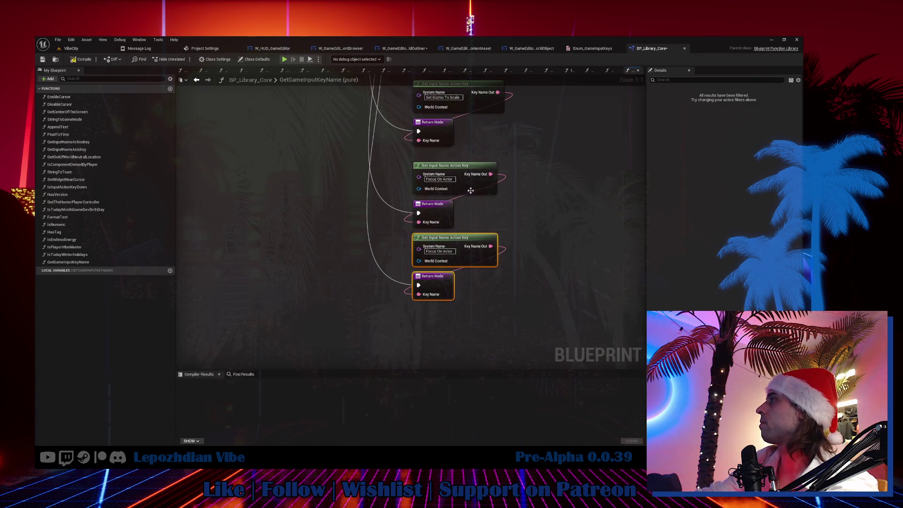
{"action": "left_click", "coordinate": [439, 251]}
{"action": "type", "text": "GE Hide Objet"}
{"action": "key", "text": "Return"}
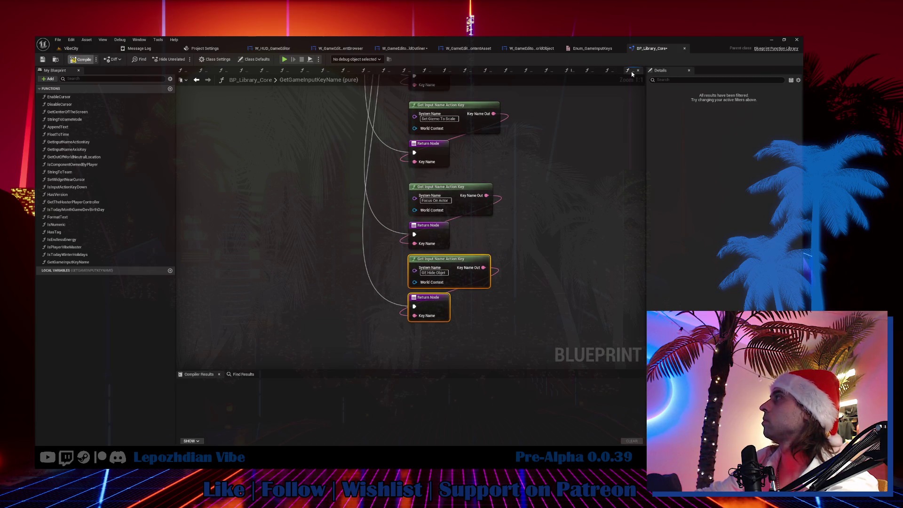
Step: Close all other open graphs and return to the WorldOutliner widget blueprint
{"action": "right_click", "coordinate": [632, 72]}
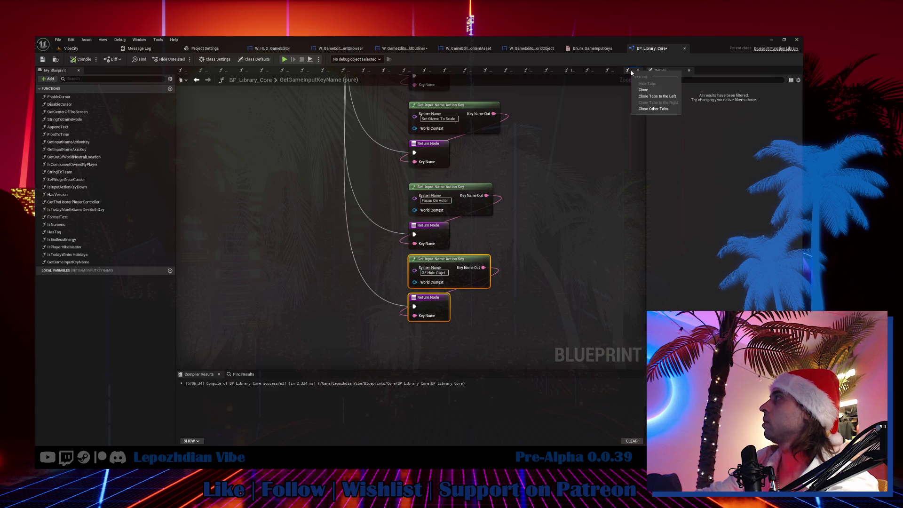
{"action": "left_click", "coordinate": [650, 111]}
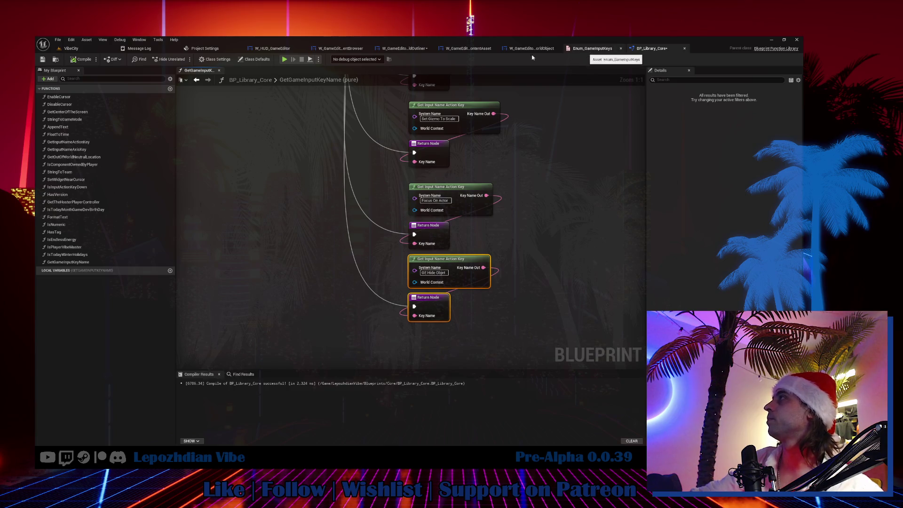
{"action": "left_click", "coordinate": [404, 48]}
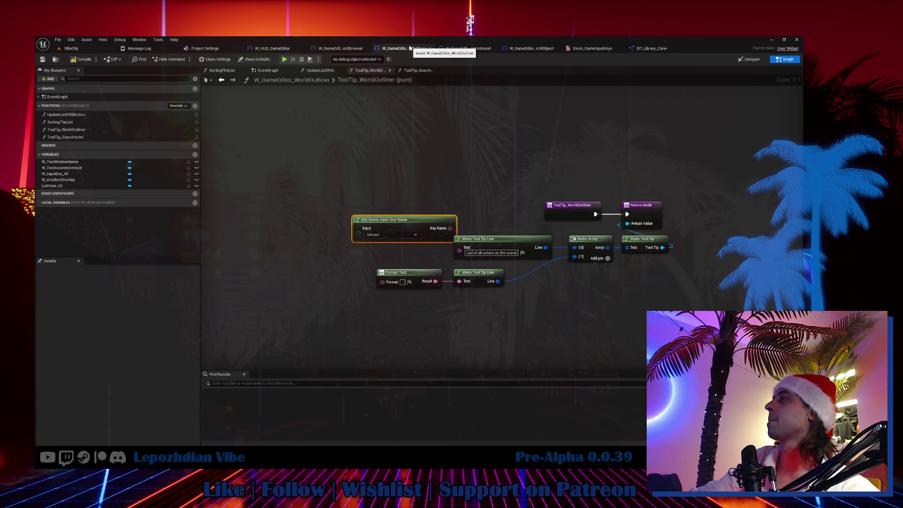
Step: Set the Format Text format to {Key}, exposing a Key input, and add a third Make Array pin
{"action": "left_click_drag", "start_coordinate": [431, 216], "coordinate": [393, 325]}
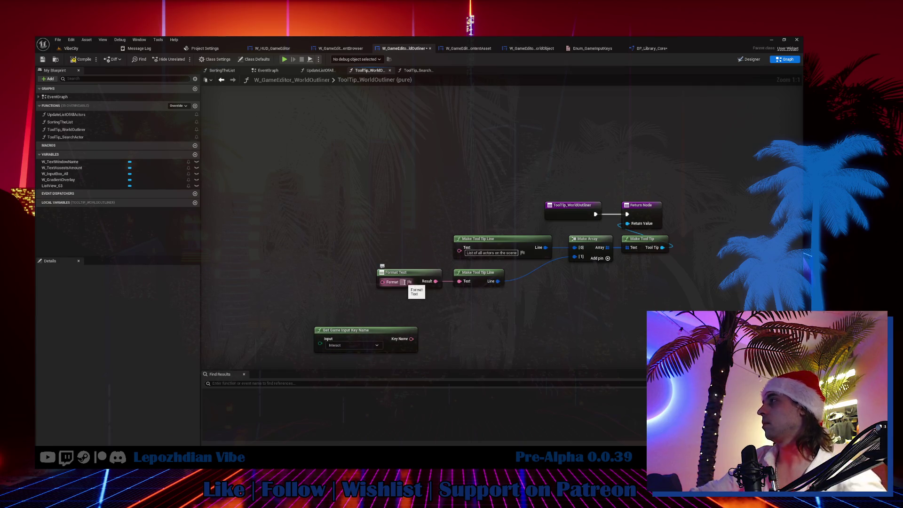
{"action": "type", "text": "{}"}
{"action": "key", "text": "Return"}
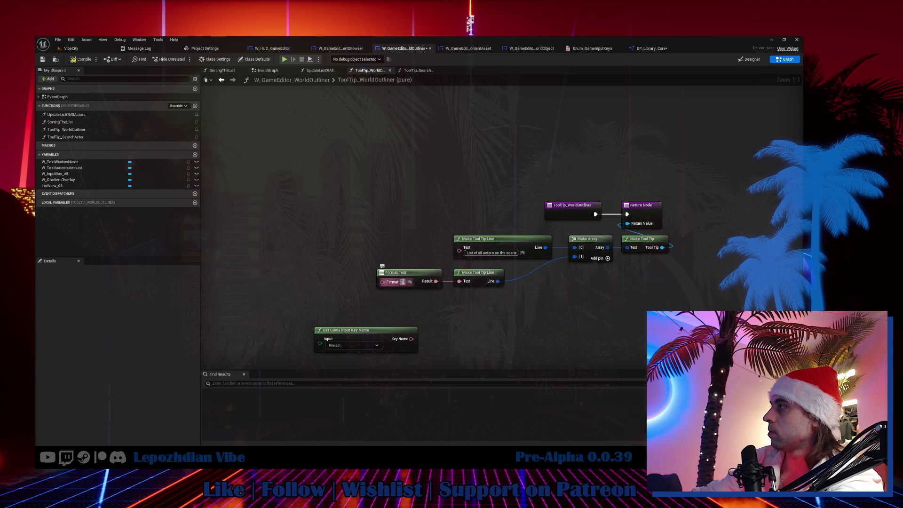
{"action": "left_click", "coordinate": [403, 282]}
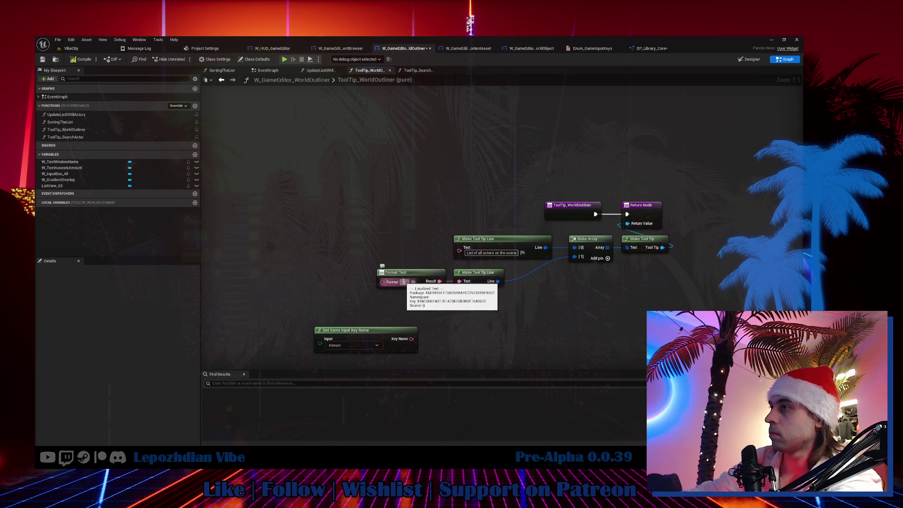
{"action": "key", "text": "Return"}
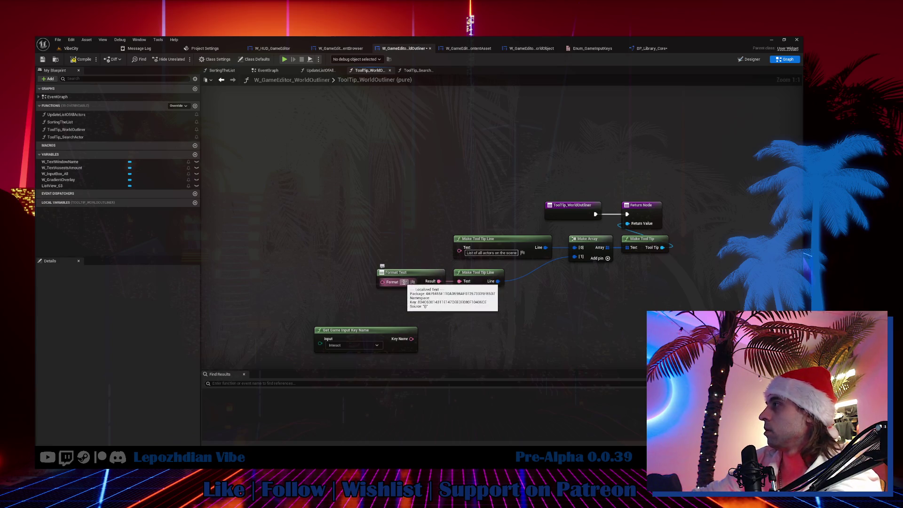
{"action": "left_click", "coordinate": [405, 283]}
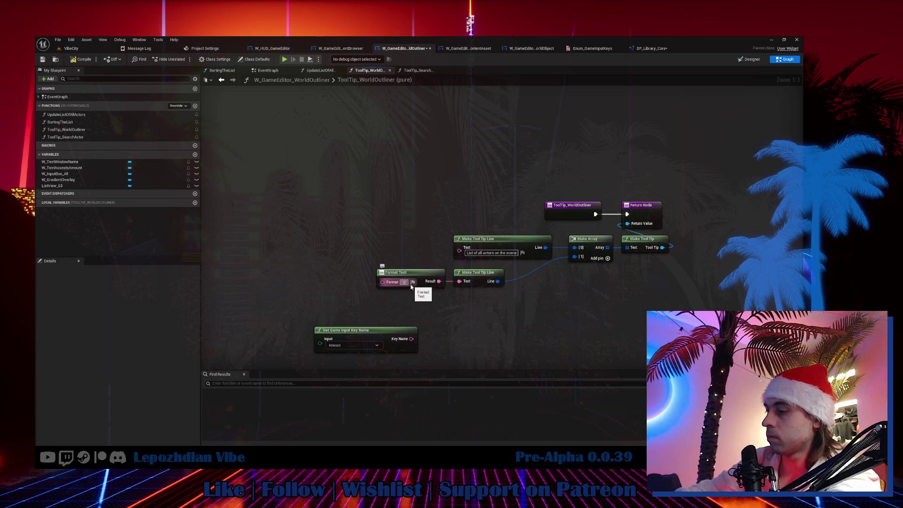
{"action": "type", "text": "Key"}
{"action": "key", "text": "Return"}
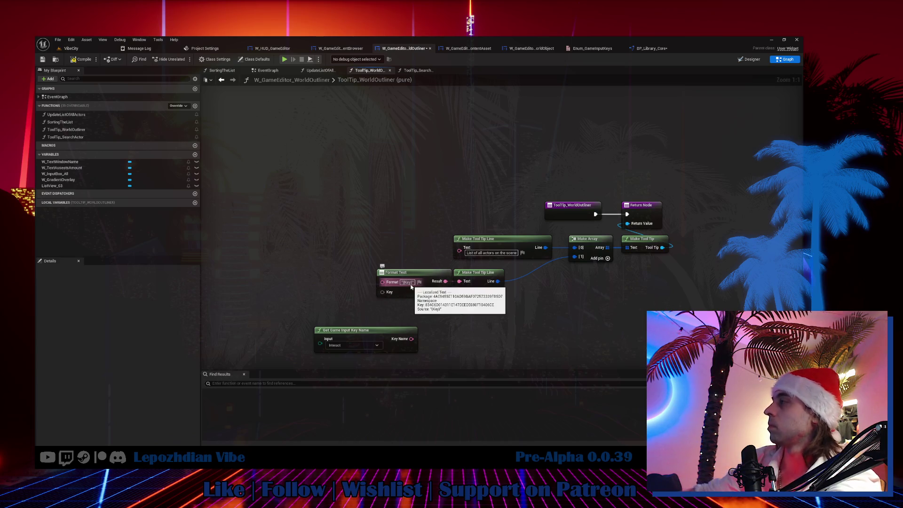
{"action": "left_click_drag", "start_coordinate": [427, 282], "coordinate": [410, 278]}
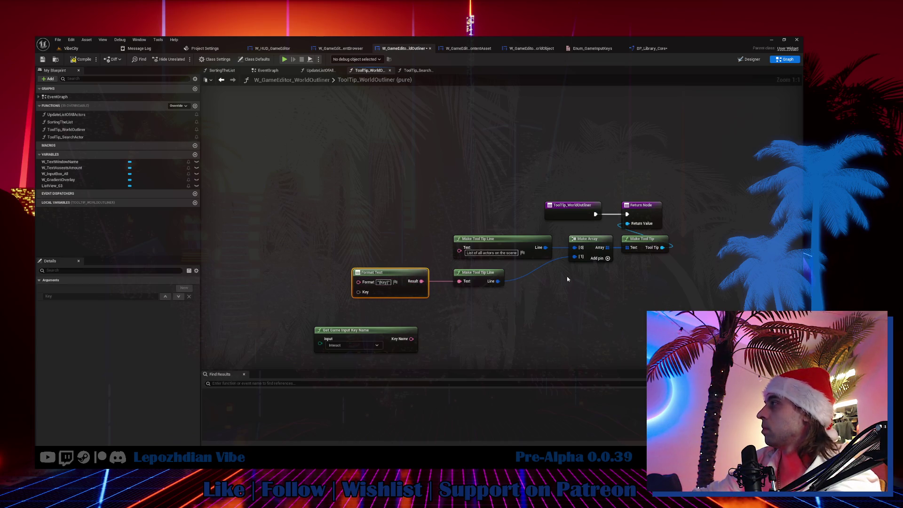
{"action": "left_click", "coordinate": [608, 258]}
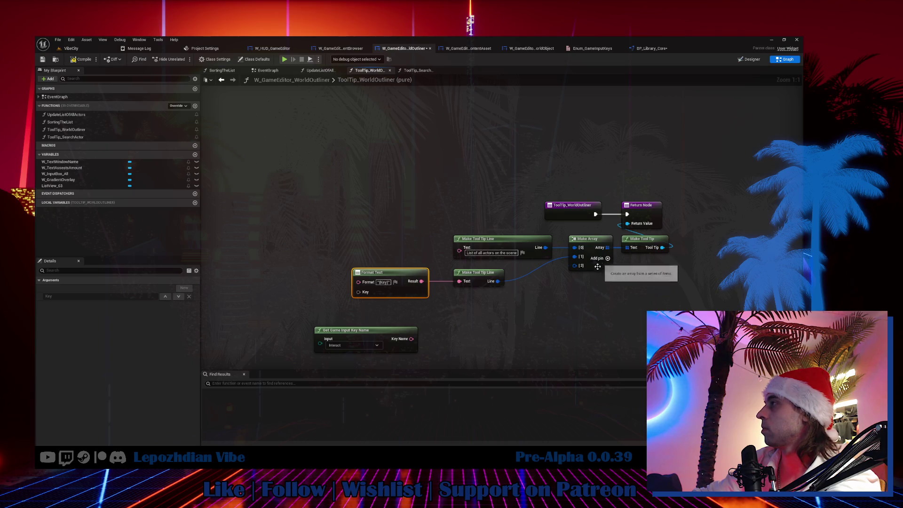
Step: Set the key-name node's Input to GE Hide Objet and wire Key Name into Format Text's Key
{"action": "left_click", "coordinate": [372, 345]}
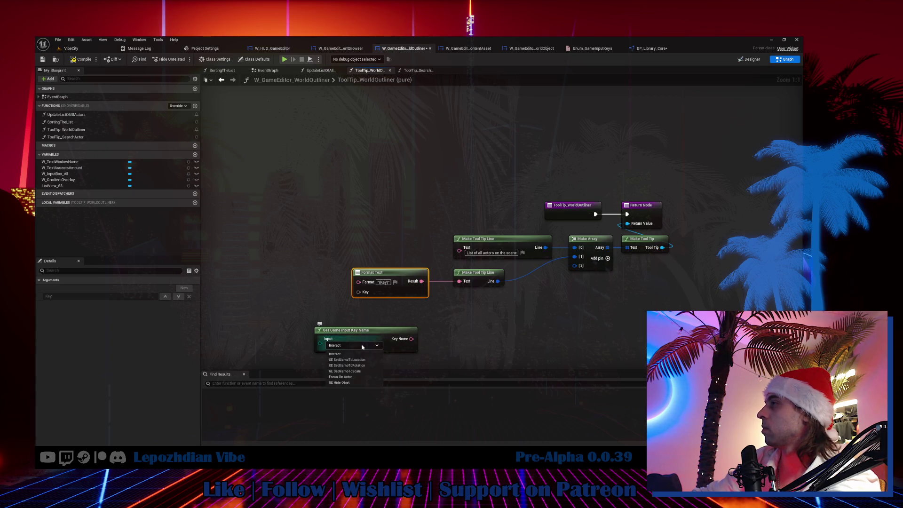
{"action": "left_click", "coordinate": [355, 383]}
{"action": "mouse_move", "coordinate": [412, 339]}
{"action": "left_mouse_down"}
{"action": "mouse_move", "coordinate": [365, 295]}
{"action": "mouse_move", "coordinate": [315, 285]}
{"action": "left_mouse_up"}
{"action": "left_click_drag", "start_coordinate": [549, 303], "coordinate": [482, 278]}
Step: Add a duplicate Make Tool Tip Line in Make Array slot 2 reading 'Hide selected actor'
{"action": "key", "text": "ctrl+c"}
{"action": "key", "text": "ctrl+v"}
{"action": "mouse_move", "coordinate": [574, 266]}
{"action": "left_mouse_down"}
{"action": "mouse_move", "coordinate": [505, 314]}
{"action": "mouse_move", "coordinate": [482, 304]}
{"action": "left_mouse_up"}
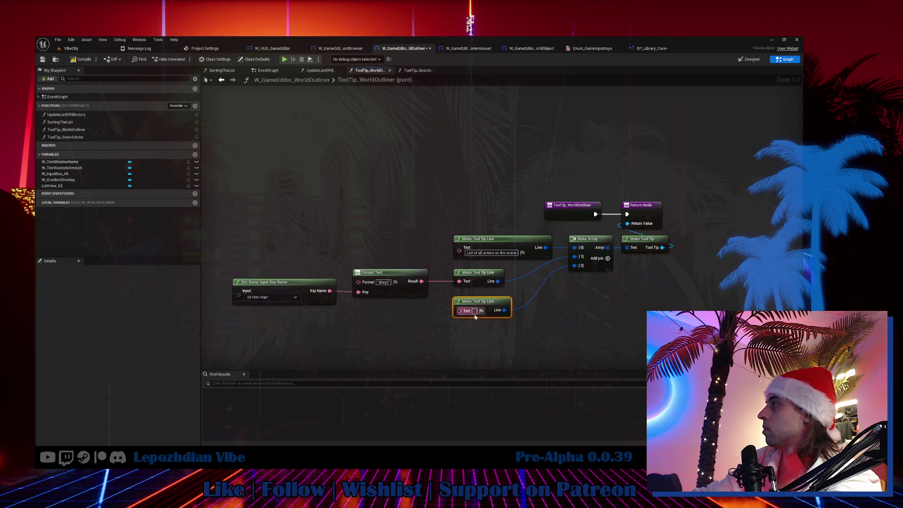
{"action": "type", "text": "Hide"}
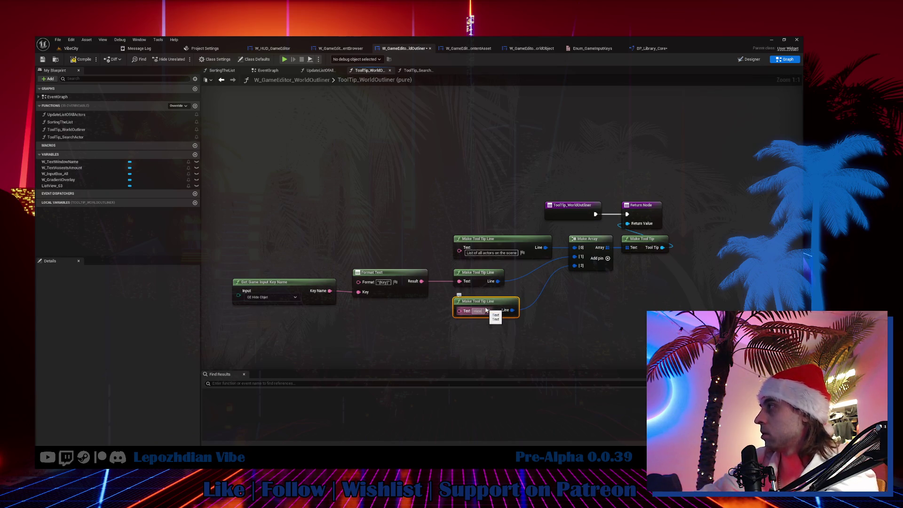
{"action": "type", "text": " Sel"}
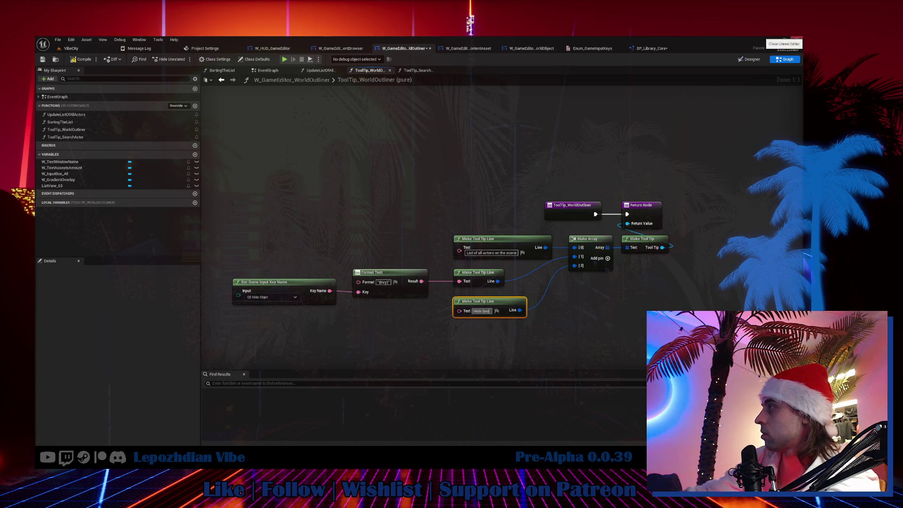
{"action": "type", "text": "ected"}
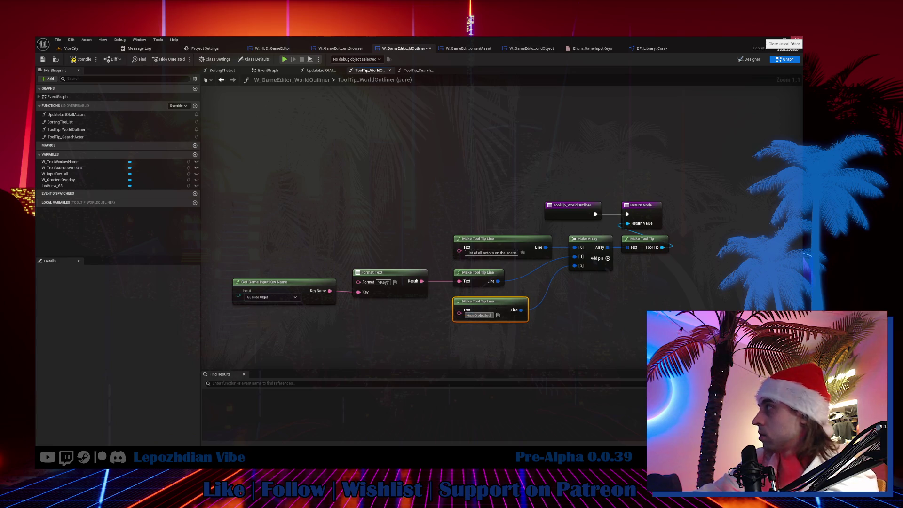
{"action": "type", "text": " Actor"}
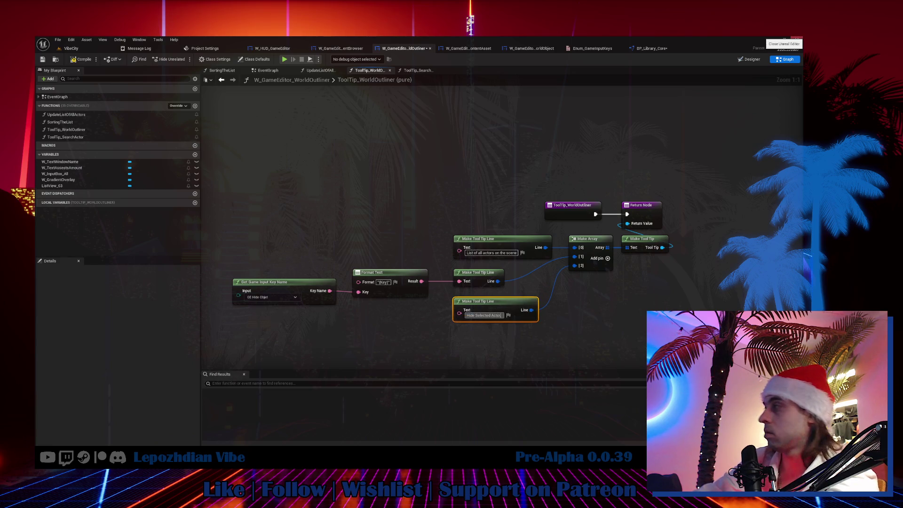
{"action": "key", "text": "BackSpace"}
{"action": "type", "text": "s"}
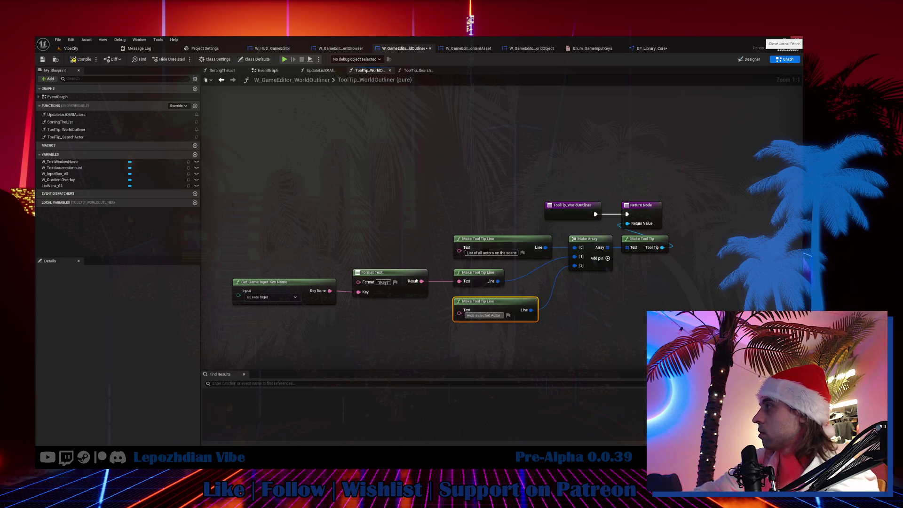
{"action": "key", "text": "BackSpace"}
{"action": "key", "text": "BackSpace"}
{"action": "key", "text": "BackSpace"}
{"action": "type", "text": "actor"}
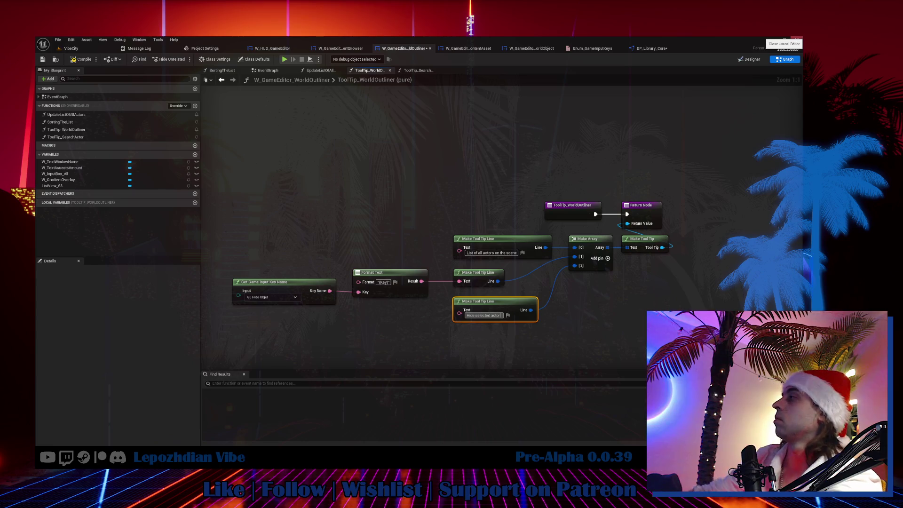
Step: Add two more Make Array inputs and copy the key-name, format and tooltip-line nodes
{"action": "left_click", "coordinate": [607, 259]}
{"action": "left_click", "coordinate": [608, 259]}
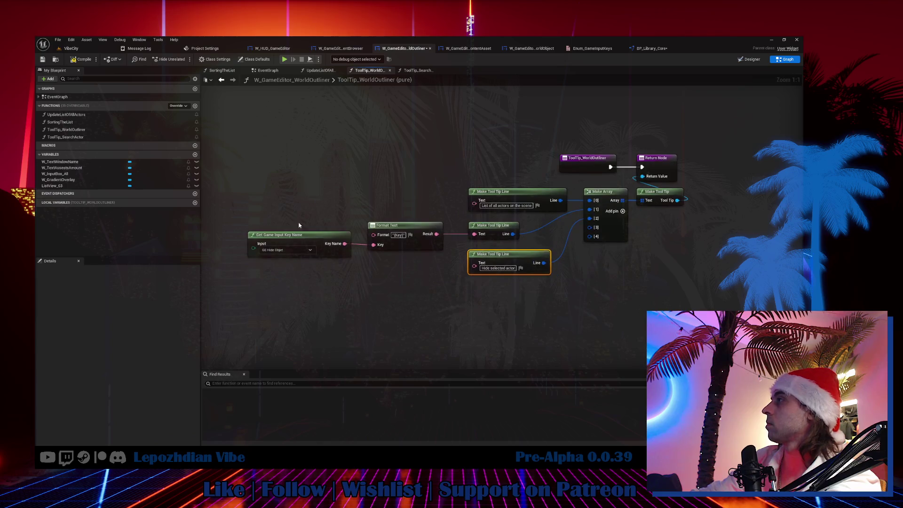
{"action": "mouse_move", "coordinate": [285, 228]}
{"action": "left_mouse_down"}
{"action": "mouse_move", "coordinate": [442, 261]}
{"action": "mouse_move", "coordinate": [473, 279]}
{"action": "left_mouse_up"}
{"action": "key", "text": "ctrl+c"}
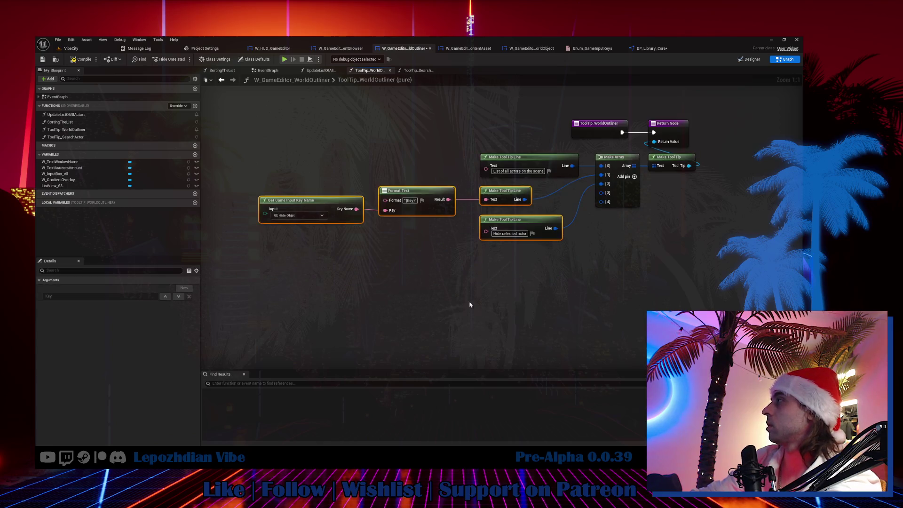
Step: Paste the copied tooltip nodes, wire them into Make Array slots 3 and 4, and save
{"action": "key", "text": "ctrl+v"}
{"action": "mouse_move", "coordinate": [600, 196]}
{"action": "left_mouse_down"}
{"action": "mouse_move", "coordinate": [548, 322]}
{"action": "mouse_move", "coordinate": [544, 310]}
{"action": "left_mouse_up"}
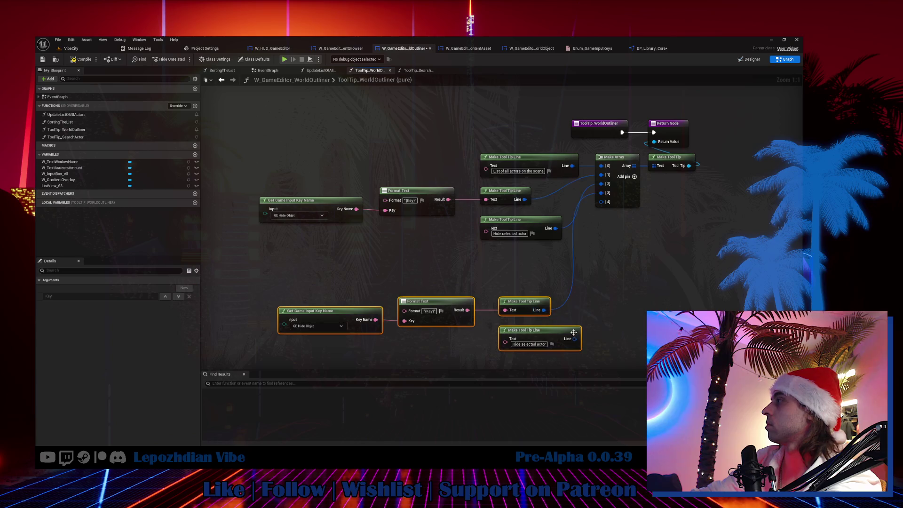
{"action": "left_click_drag", "start_coordinate": [574, 339], "coordinate": [570, 338]}
{"action": "mouse_move", "coordinate": [522, 308]}
{"action": "left_mouse_down"}
{"action": "mouse_move", "coordinate": [513, 279]}
{"action": "mouse_move", "coordinate": [503, 289]}
{"action": "left_mouse_up"}
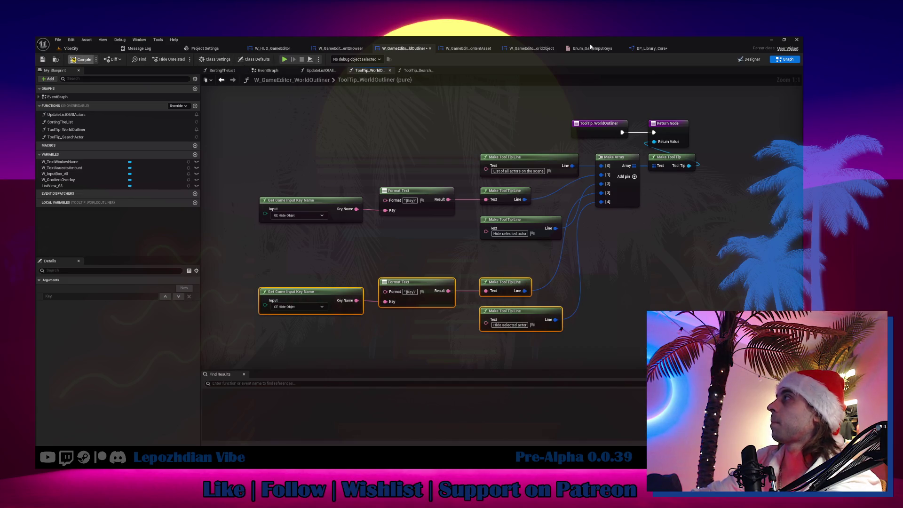
{"action": "left_click", "coordinate": [42, 59]}
{"action": "left_click", "coordinate": [592, 48]}
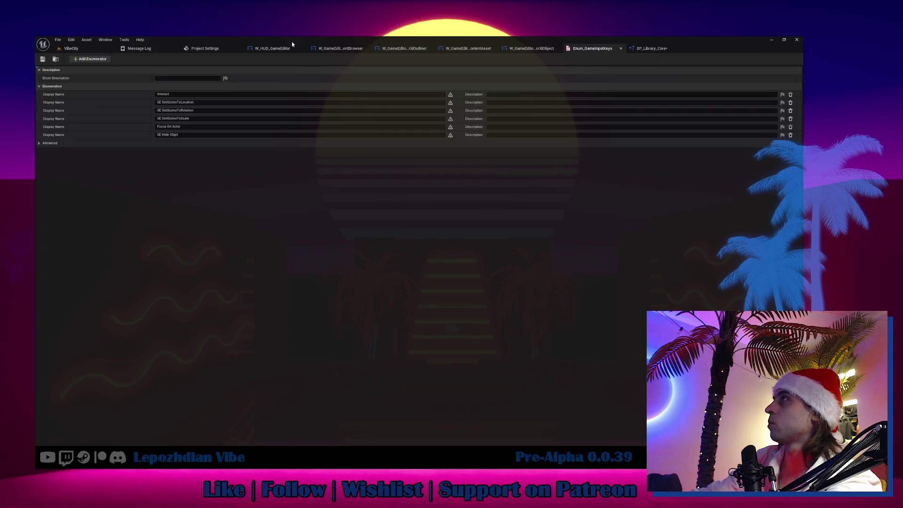
{"action": "left_click", "coordinate": [205, 48]}
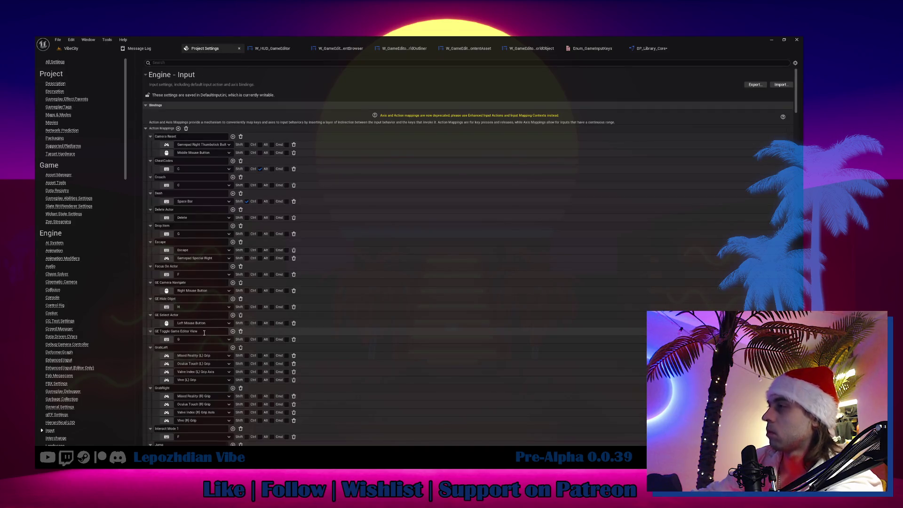
{"action": "scroll", "coordinate": [204, 333], "scroll_direction": "down", "scroll_amount": 4}
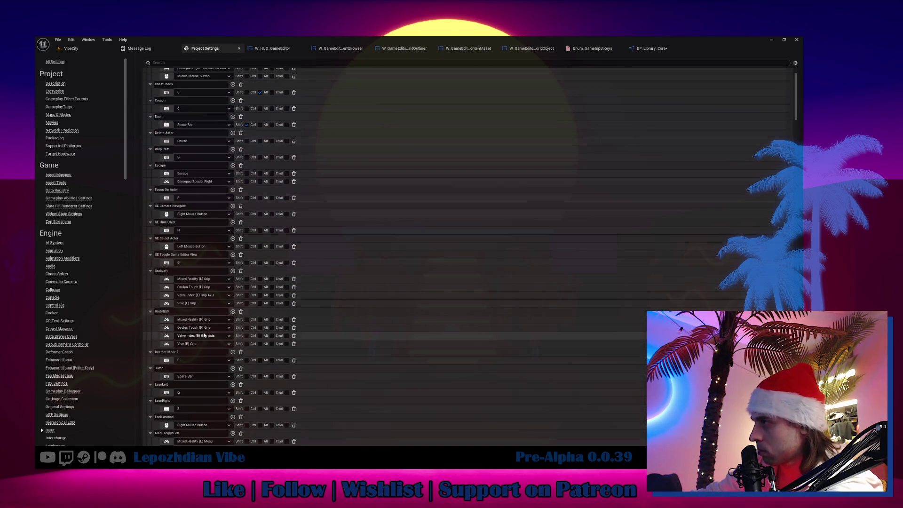
{"action": "scroll", "coordinate": [204, 335], "scroll_direction": "down", "scroll_amount": 5}
{"action": "scroll", "coordinate": [204, 335], "scroll_direction": "down", "scroll_amount": 5}
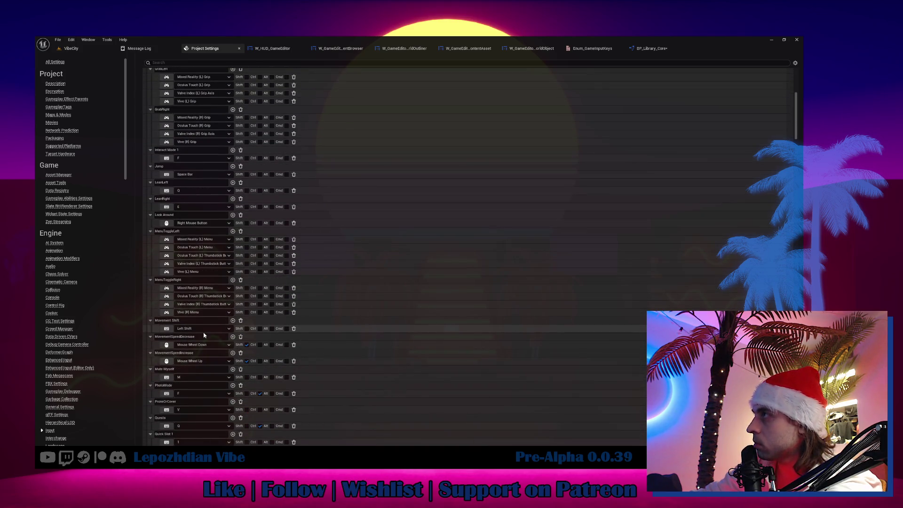
{"action": "scroll", "coordinate": [205, 335], "scroll_direction": "down", "scroll_amount": 8}
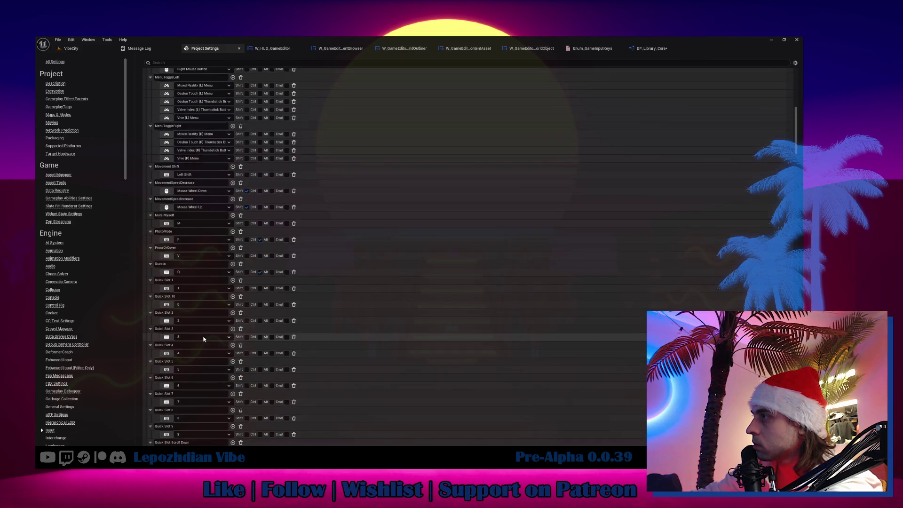
{"action": "scroll", "coordinate": [204, 338], "scroll_direction": "down", "scroll_amount": 3}
{"action": "scroll", "coordinate": [204, 338], "scroll_direction": "down", "scroll_amount": 3}
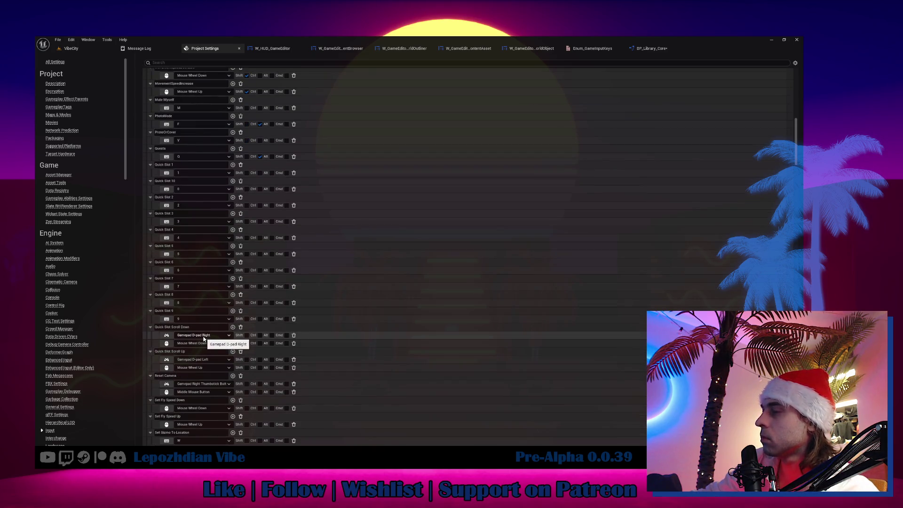
{"action": "scroll", "coordinate": [204, 339], "scroll_direction": "down", "scroll_amount": 1}
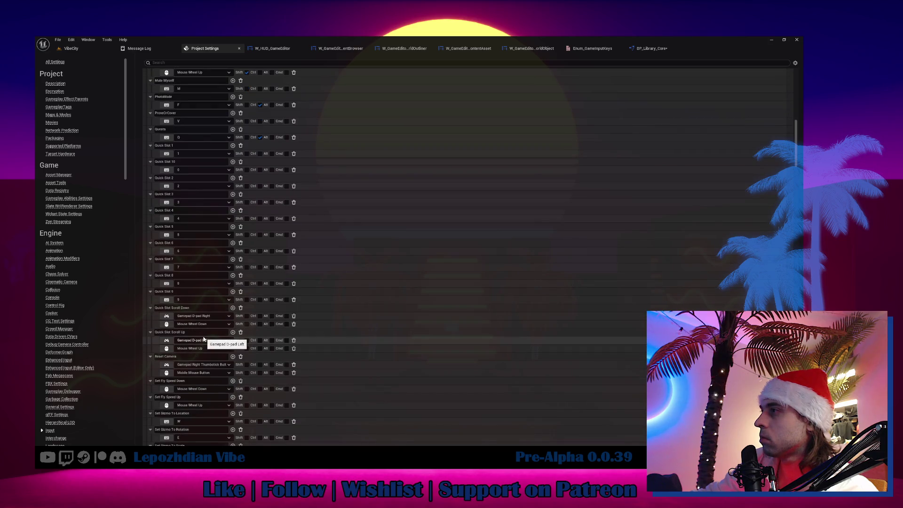
{"action": "scroll", "coordinate": [204, 339], "scroll_direction": "down", "scroll_amount": 1}
{"action": "scroll", "coordinate": [204, 339], "scroll_direction": "down", "scroll_amount": 1}
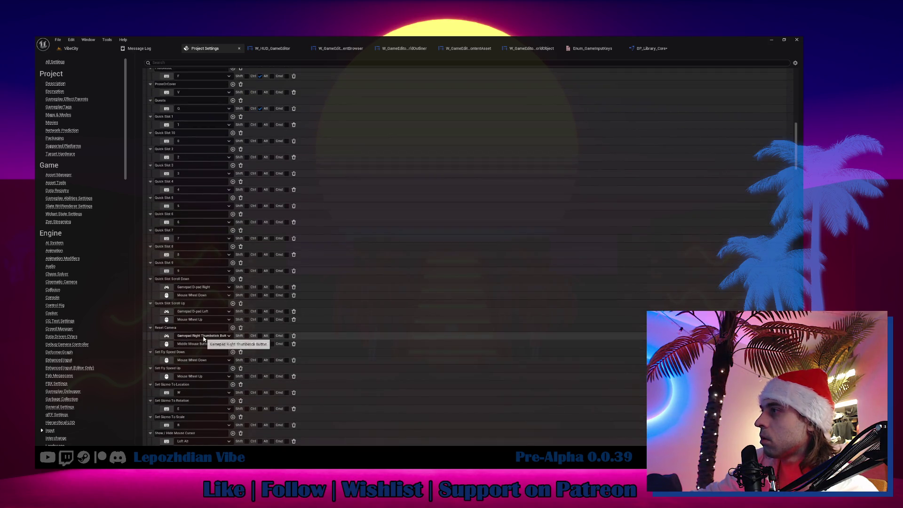
{"action": "scroll", "coordinate": [204, 339], "scroll_direction": "down", "scroll_amount": 1}
{"action": "scroll", "coordinate": [204, 339], "scroll_direction": "down", "scroll_amount": 4}
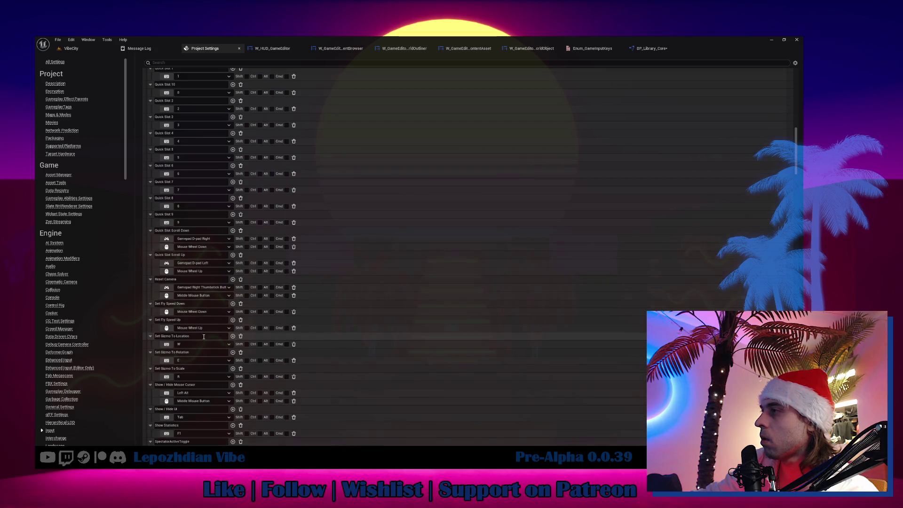
{"action": "scroll", "coordinate": [204, 338], "scroll_direction": "down", "scroll_amount": 1}
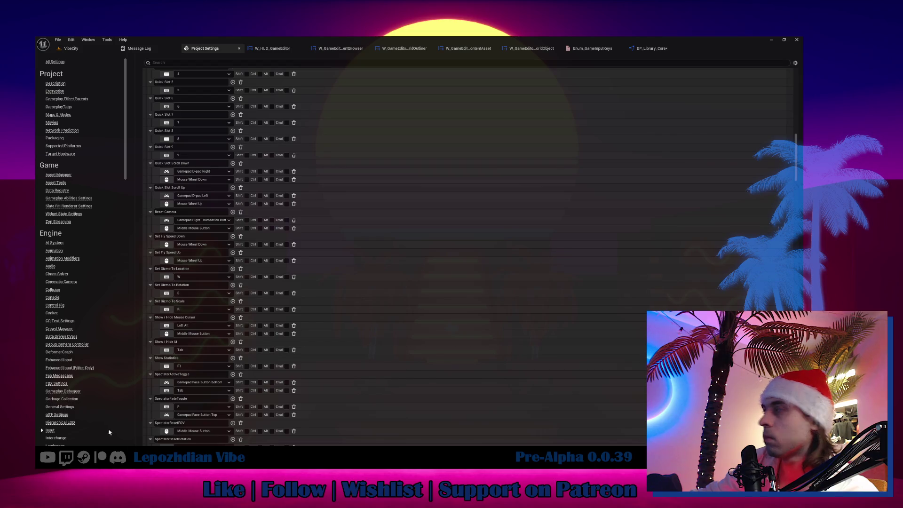
{"action": "left_click", "coordinate": [198, 423]}
{"action": "scroll", "coordinate": [197, 424], "scroll_direction": "down", "scroll_amount": 3}
{"action": "scroll", "coordinate": [194, 422], "scroll_direction": "down", "scroll_amount": 5}
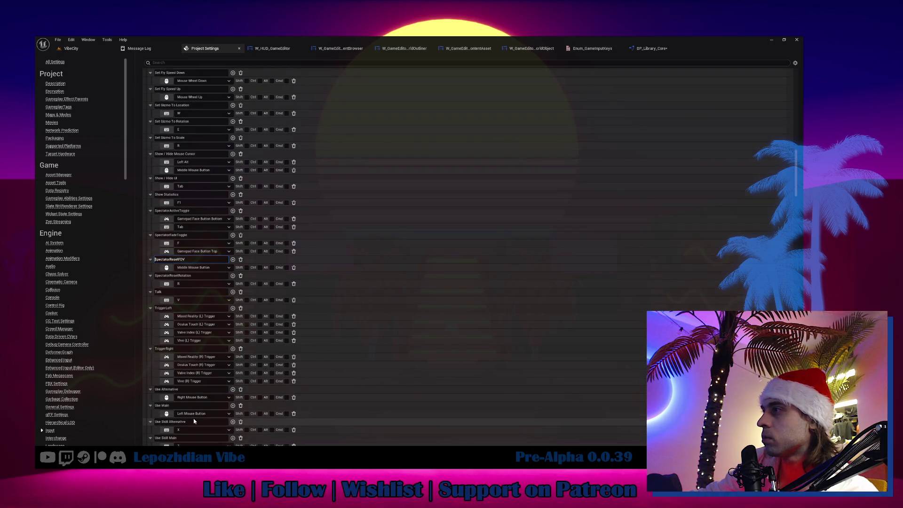
{"action": "scroll", "coordinate": [195, 421], "scroll_direction": "down", "scroll_amount": 10}
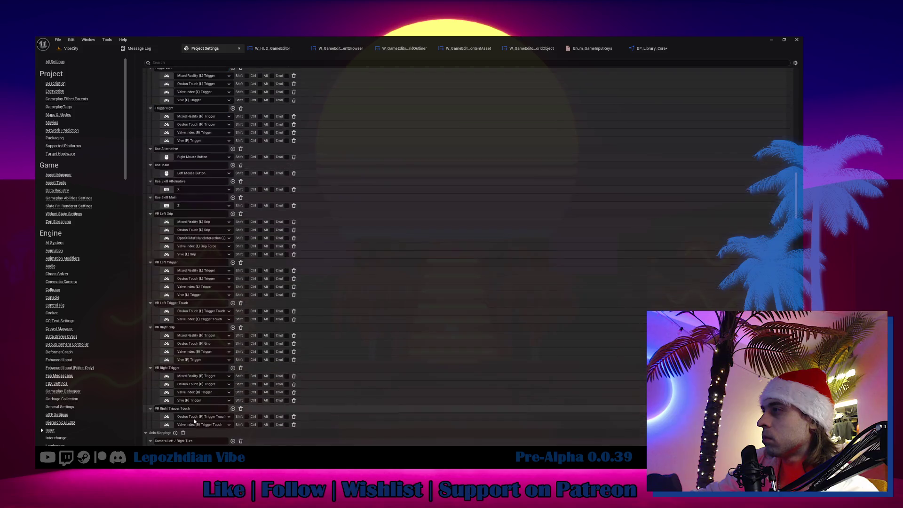
{"action": "scroll", "coordinate": [193, 409], "scroll_direction": "up", "scroll_amount": 6}
{"action": "scroll", "coordinate": [192, 398], "scroll_direction": "up", "scroll_amount": 15}
{"action": "scroll", "coordinate": [187, 366], "scroll_direction": "up", "scroll_amount": 15}
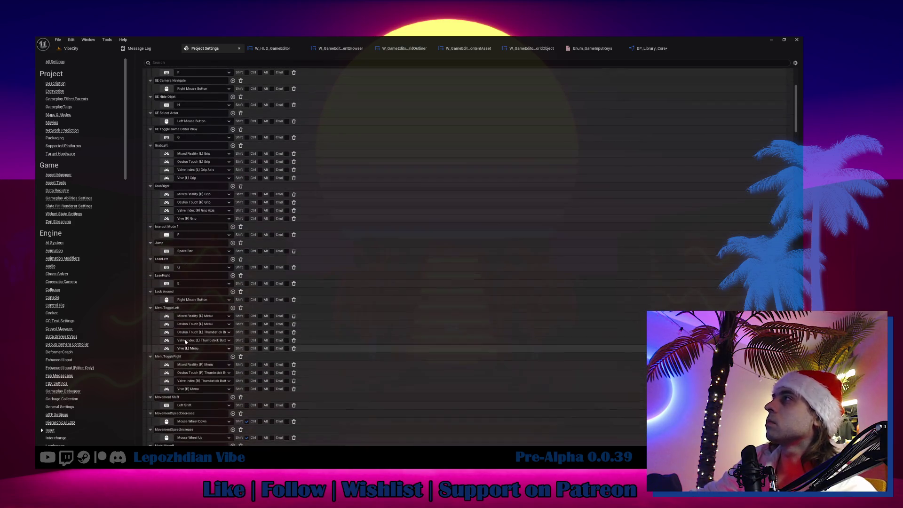
{"action": "left_click", "coordinate": [188, 129]}
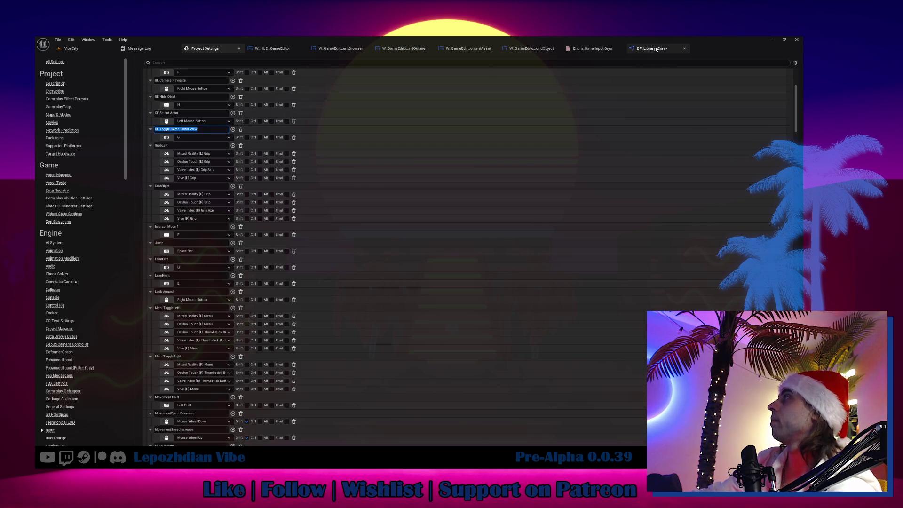
{"action": "left_click", "coordinate": [584, 49]}
Step: Add and save enumerator GE Toggle Game Editor View, then select GetGameInputKeyName's last key-name nodes
{"action": "left_click", "coordinate": [90, 58]}
{"action": "left_click", "coordinate": [202, 142]}
{"action": "key", "text": "ctrl+v"}
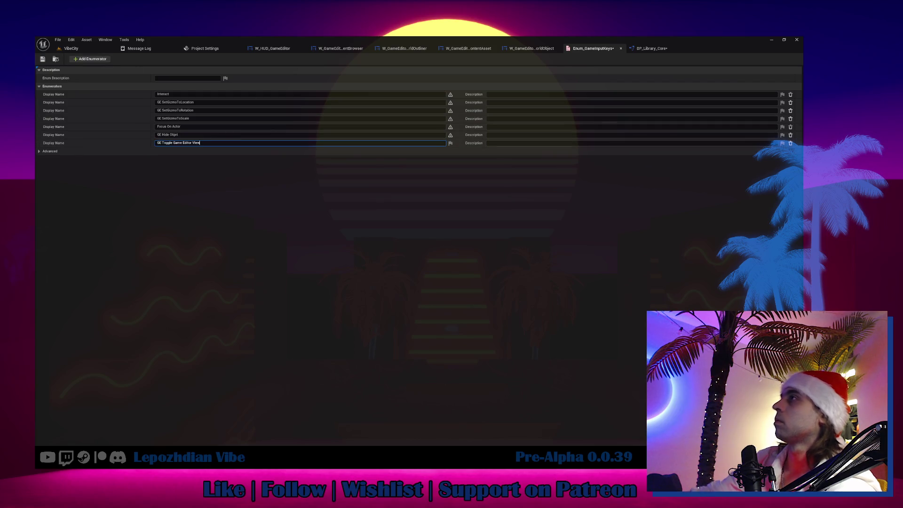
{"action": "key", "text": "Return"}
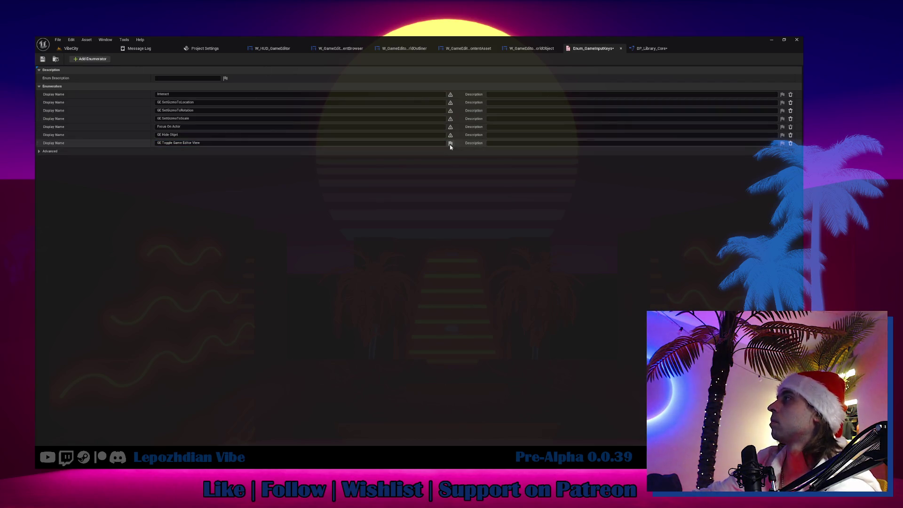
{"action": "left_click", "coordinate": [450, 143]}
{"action": "left_click", "coordinate": [121, 103]}
{"action": "left_click", "coordinate": [43, 59]}
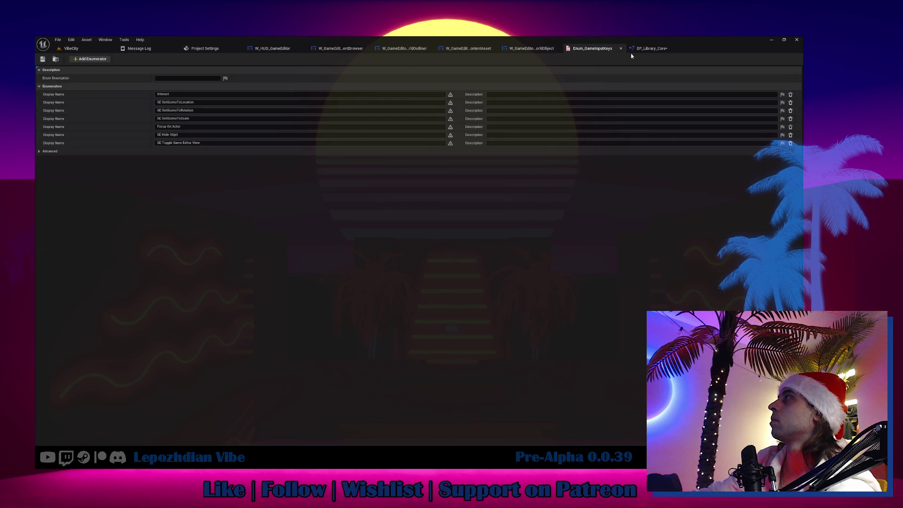
{"action": "left_click", "coordinate": [648, 50]}
{"action": "left_click_drag", "start_coordinate": [386, 269], "coordinate": [450, 312]}
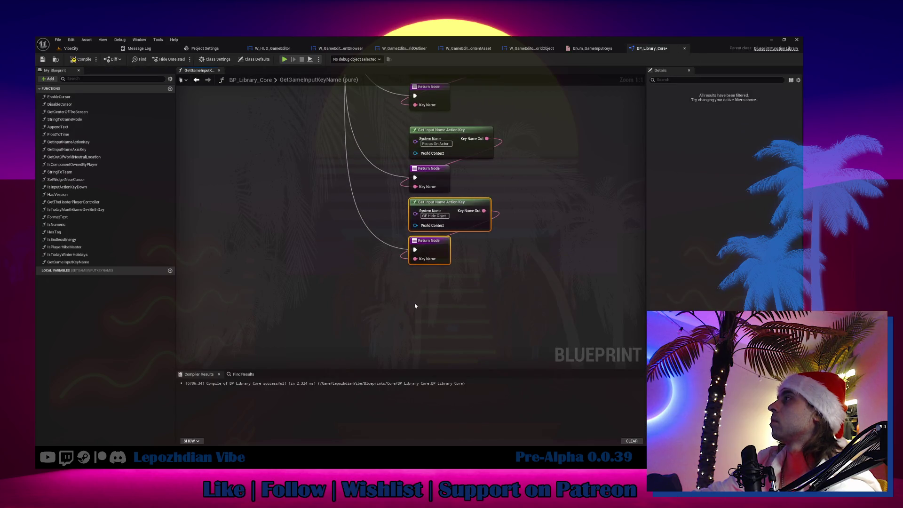
Step: Duplicate the key-lookup nodes and set the copy's System Name to GE Toggle Game Editor View
{"action": "key", "text": "ctrl+c"}
{"action": "key", "text": "ctrl+v"}
{"action": "left_click", "coordinate": [592, 48]}
{"action": "left_click", "coordinate": [179, 143]}
{"action": "left_click", "coordinate": [651, 48]}
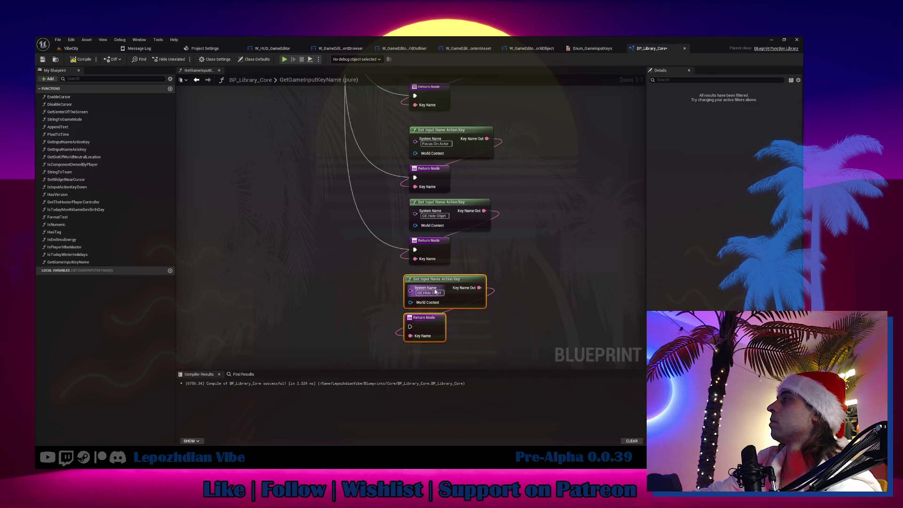
Step: Wire the Switch's GE Toggle Game Editor View case to the new nodes and compile BP_Library_Core
{"action": "left_click_drag", "start_coordinate": [324, 93], "coordinate": [366, 332]}
{"action": "mouse_move", "coordinate": [405, 165]}
{"action": "left_mouse_down"}
{"action": "mouse_move", "coordinate": [466, 363]}
{"action": "mouse_move", "coordinate": [471, 318]}
{"action": "mouse_move", "coordinate": [453, 323]}
{"action": "mouse_move", "coordinate": [474, 322]}
{"action": "left_mouse_up"}
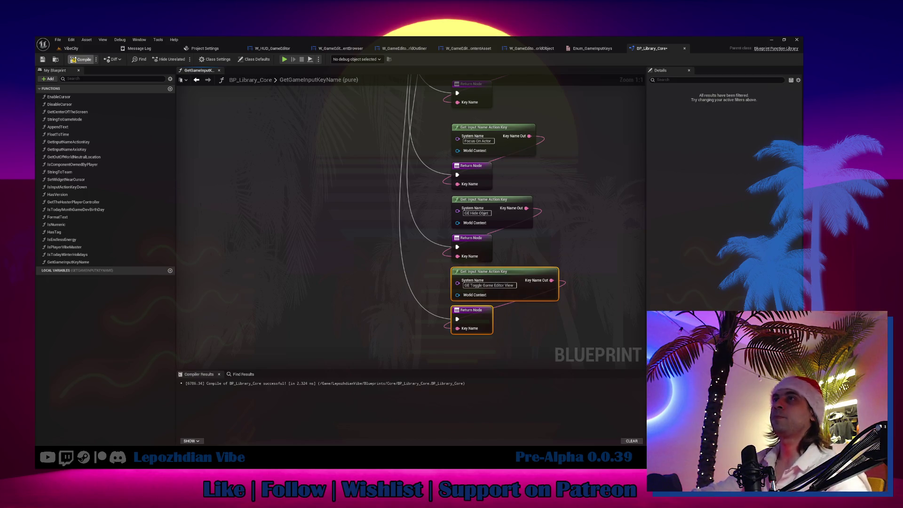
{"action": "left_click", "coordinate": [80, 60]}
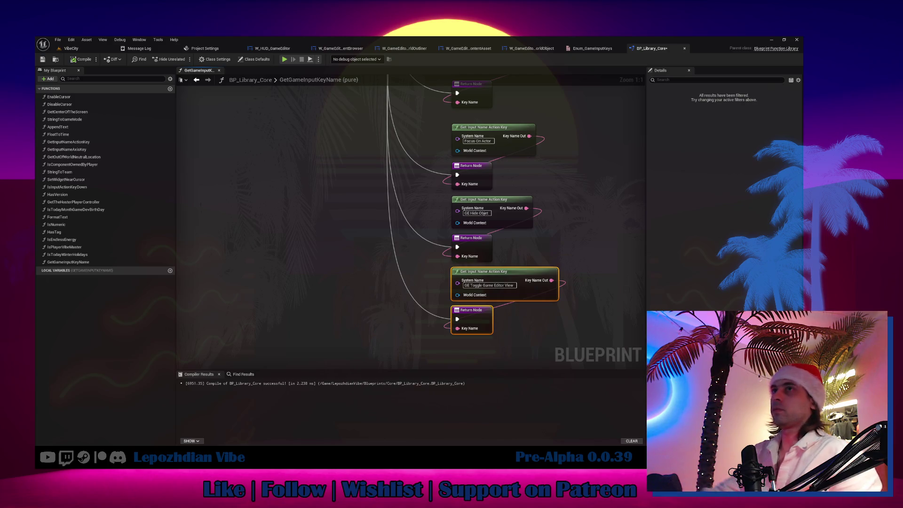
{"action": "left_click", "coordinate": [71, 48]}
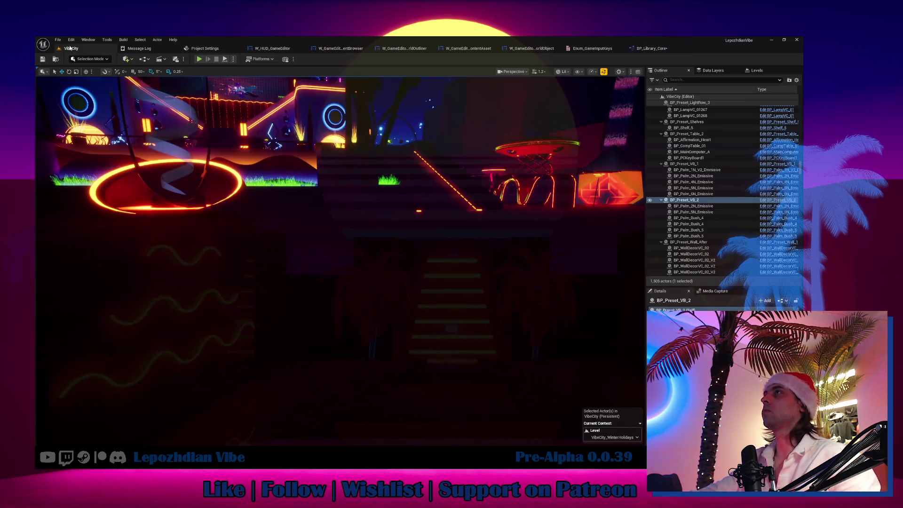
Step: Save all modified assets and open the World Outliner tooltip graph
{"action": "left_click", "coordinate": [58, 40]}
{"action": "left_click", "coordinate": [82, 125]}
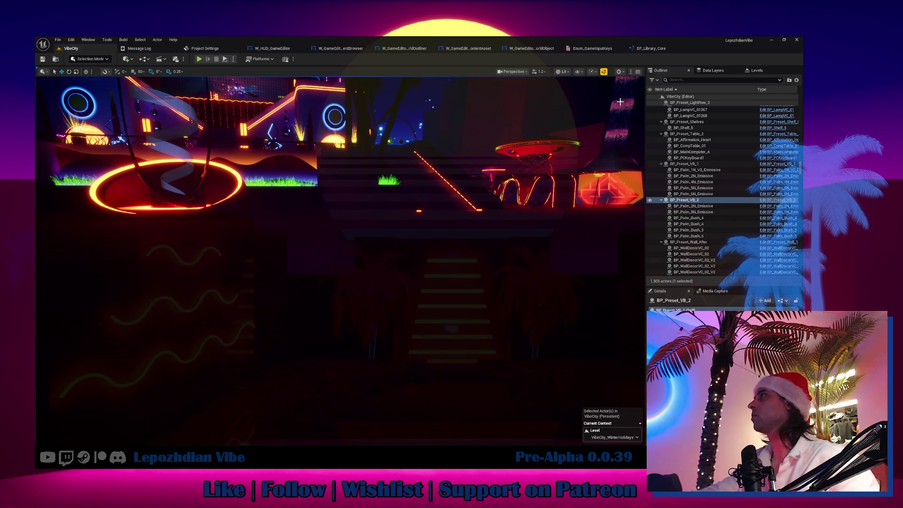
{"action": "left_click", "coordinate": [531, 51]}
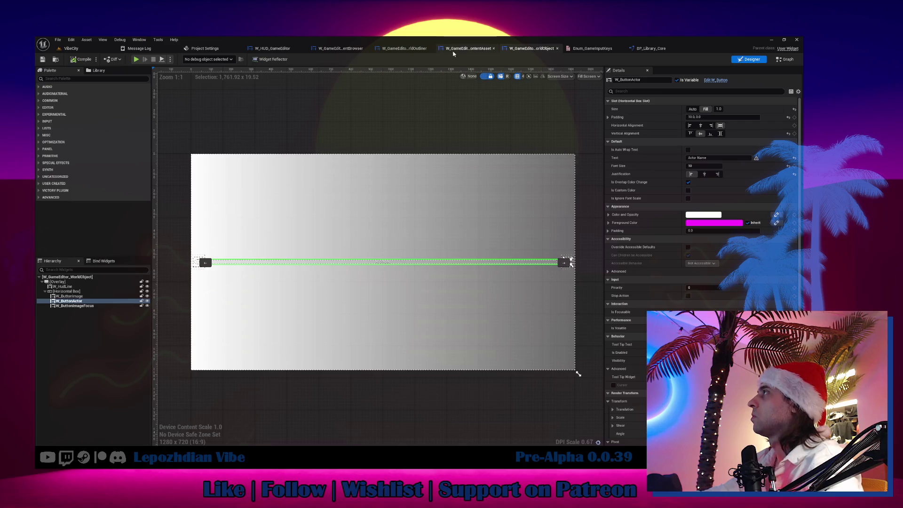
{"action": "left_click", "coordinate": [468, 49]}
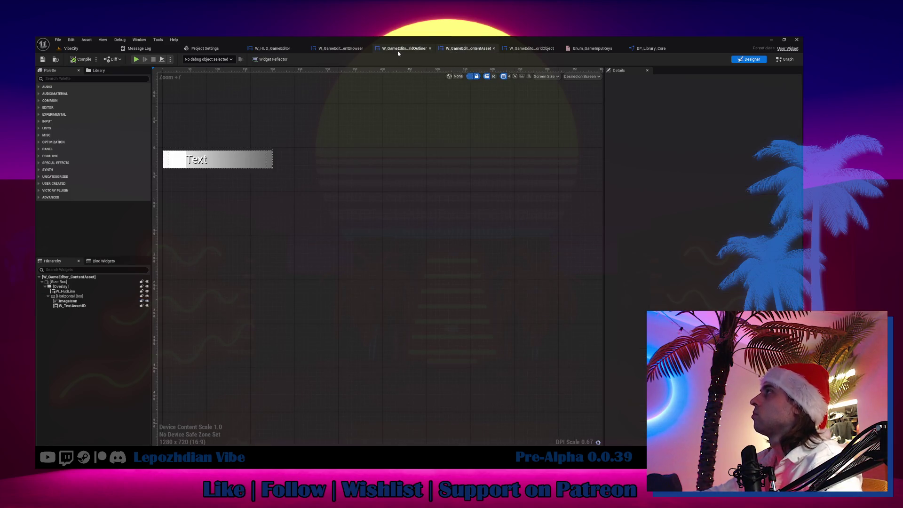
{"action": "left_click", "coordinate": [398, 50]}
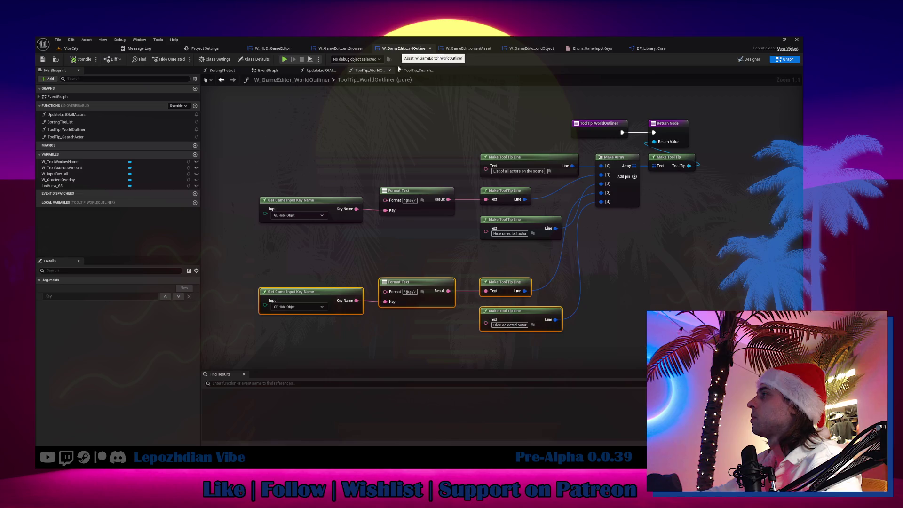
Step: Set the lower key-name node to GE Toggle Game Editor View with text 'Toggle Game / Game Editor View'
{"action": "left_click", "coordinate": [316, 307]}
{"action": "left_click", "coordinate": [303, 351]}
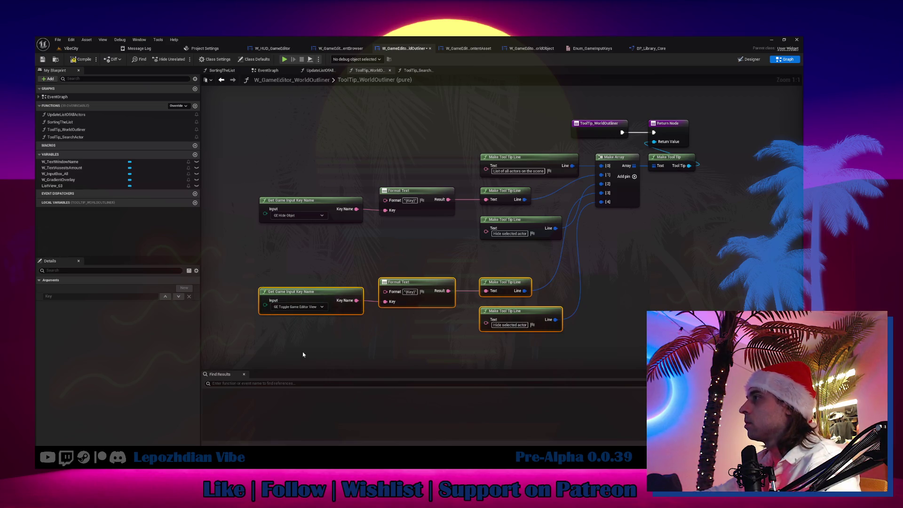
{"action": "left_click", "coordinate": [522, 329]}
{"action": "key", "text": "ctrl+a"}
{"action": "key", "text": "BackSpace"}
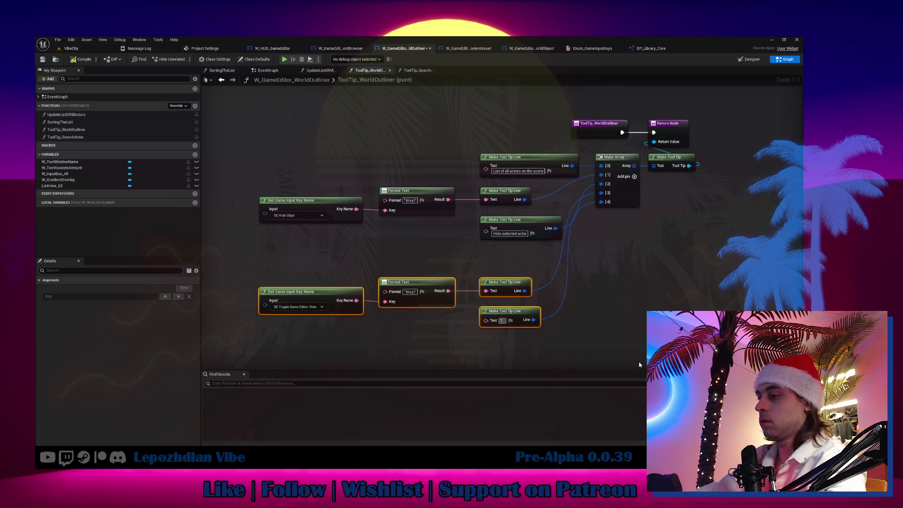
{"action": "type", "text": "Toggle"}
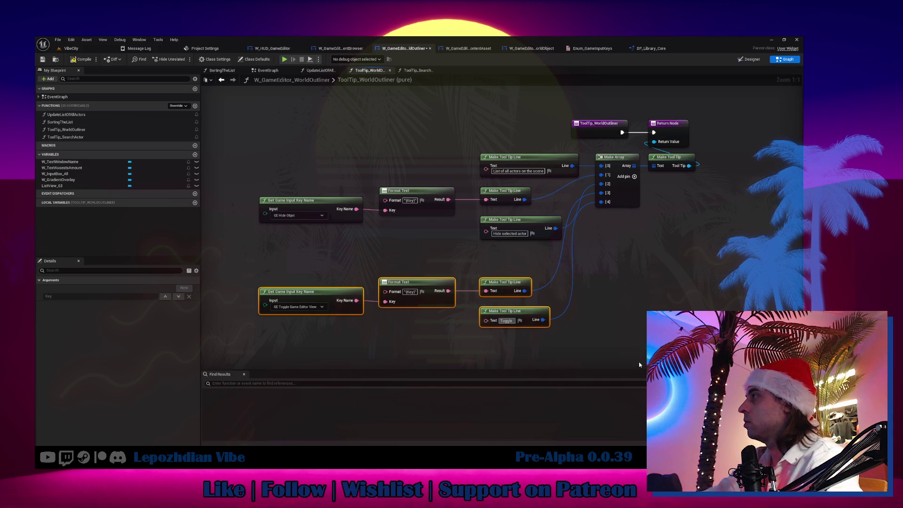
{"action": "type", "text": " G"}
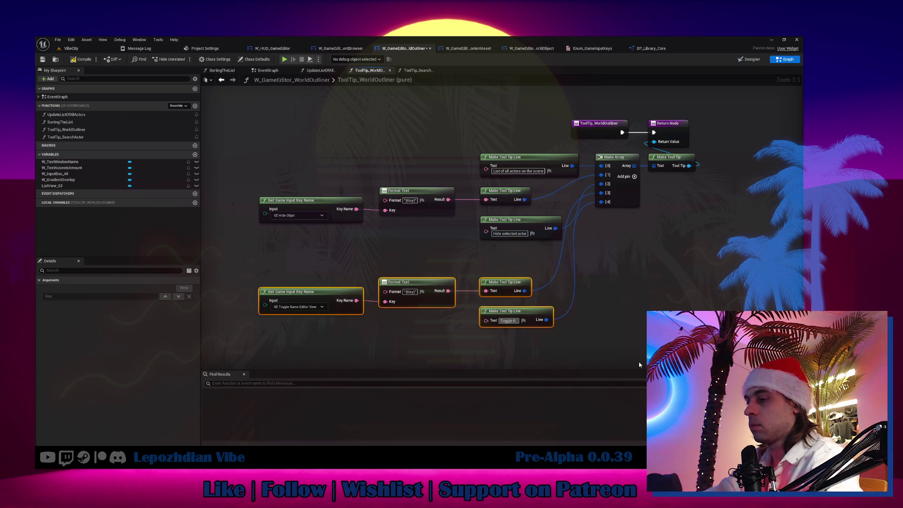
{"action": "type", "text": "ame"}
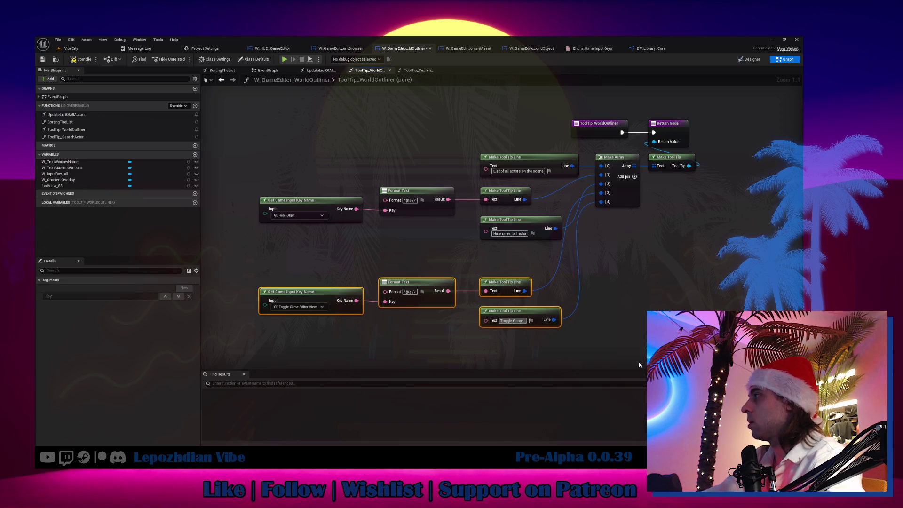
{"action": "type", "text": " / Game"}
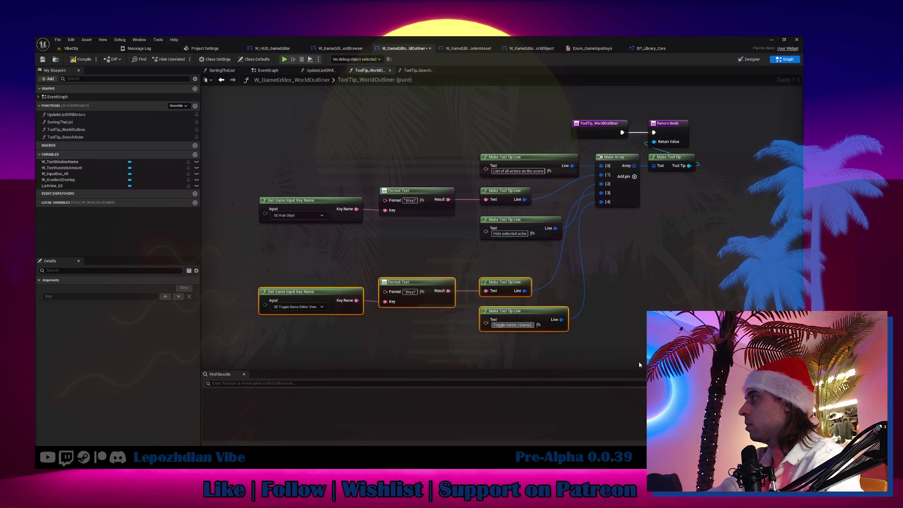
{"action": "type", "text": " Editor"}
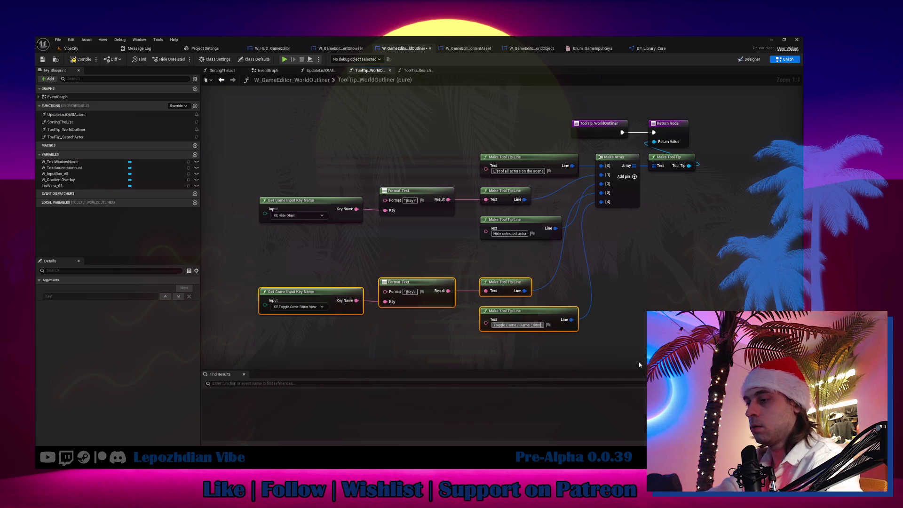
{"action": "type", "text": " View"}
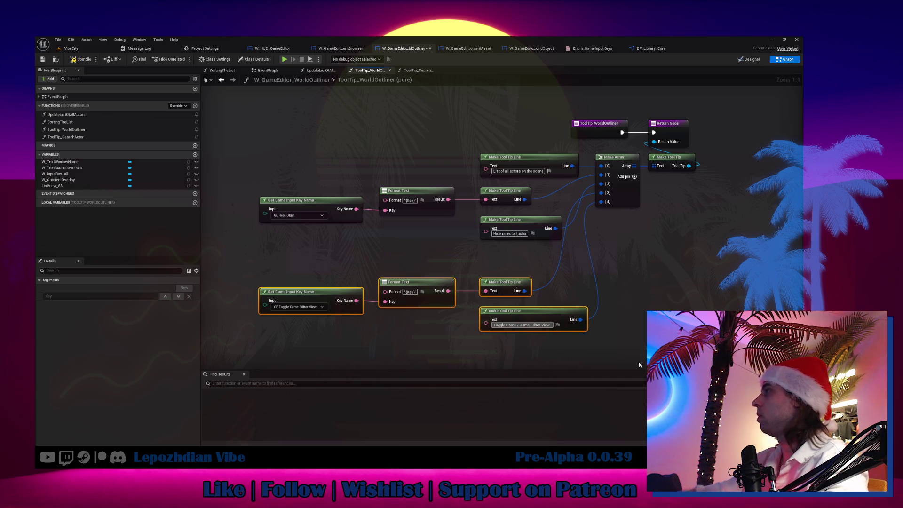
Step: Compile the tooltip widget blueprint and return to the VibeCity level
{"action": "left_click", "coordinate": [752, 241]}
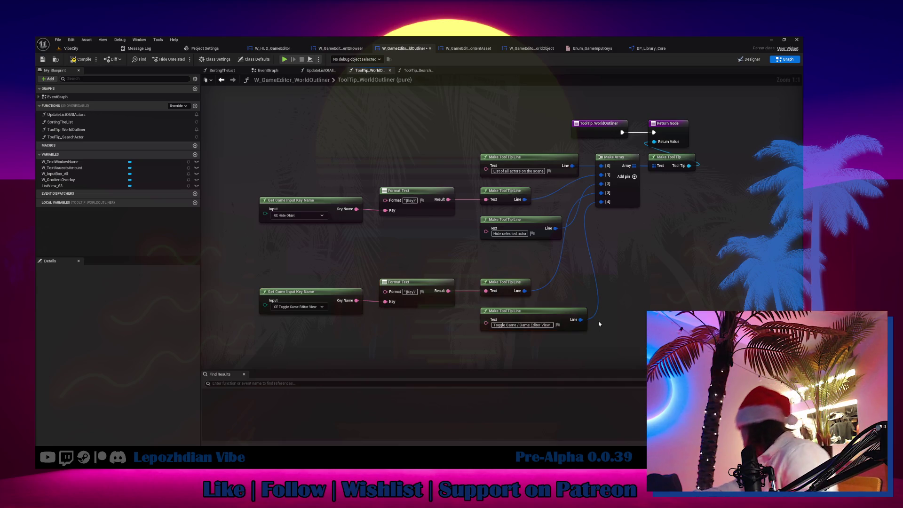
{"action": "left_click", "coordinate": [82, 60]}
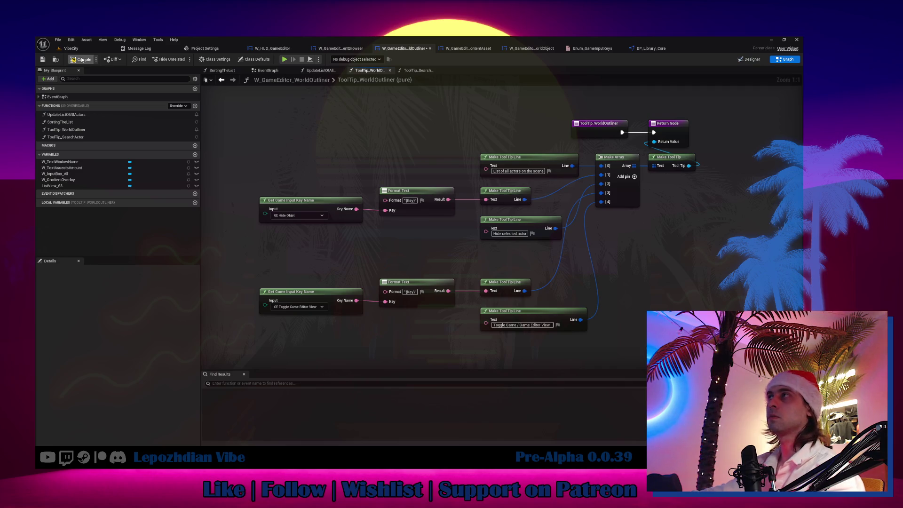
{"action": "left_click", "coordinate": [61, 47]}
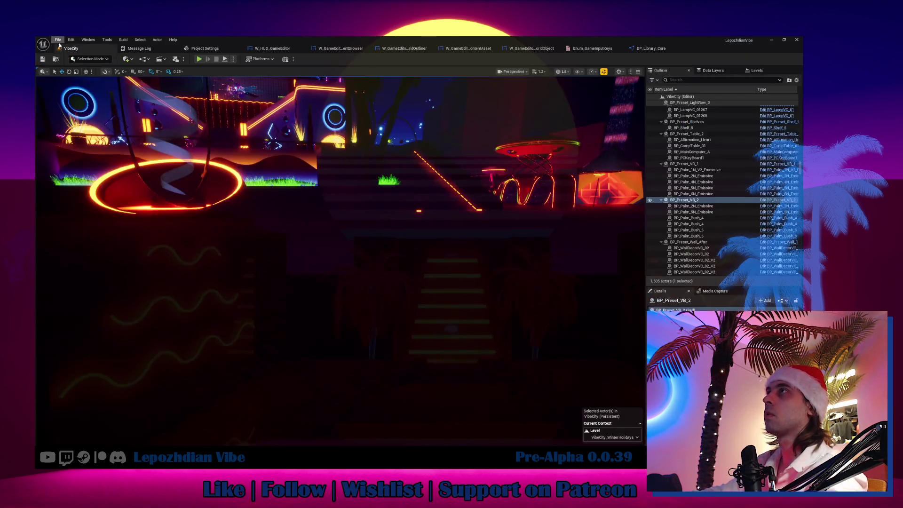
Step: Play the level, open the Vibe Editor from menu page 2 to check tooltips, then go to Obsidian
{"action": "left_click", "coordinate": [58, 40]}
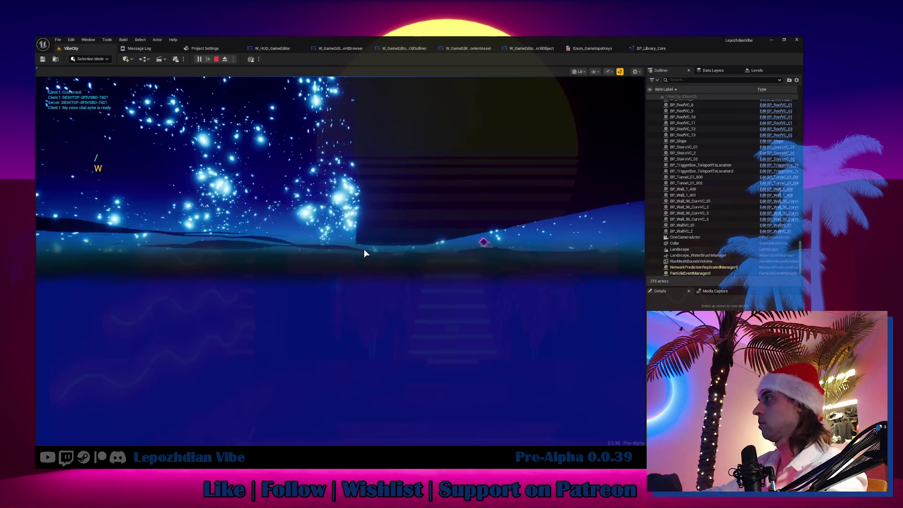
{"action": "key", "text": "Tab"}
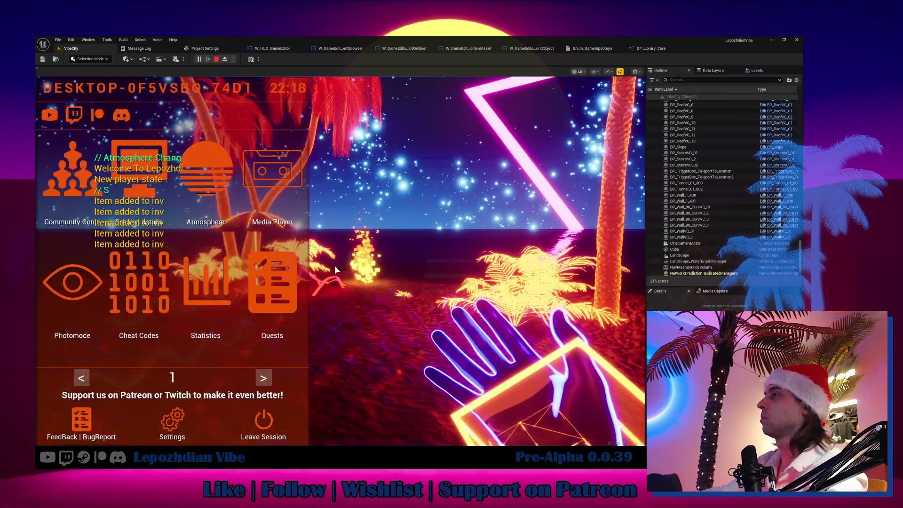
{"action": "left_click", "coordinate": [271, 380]}
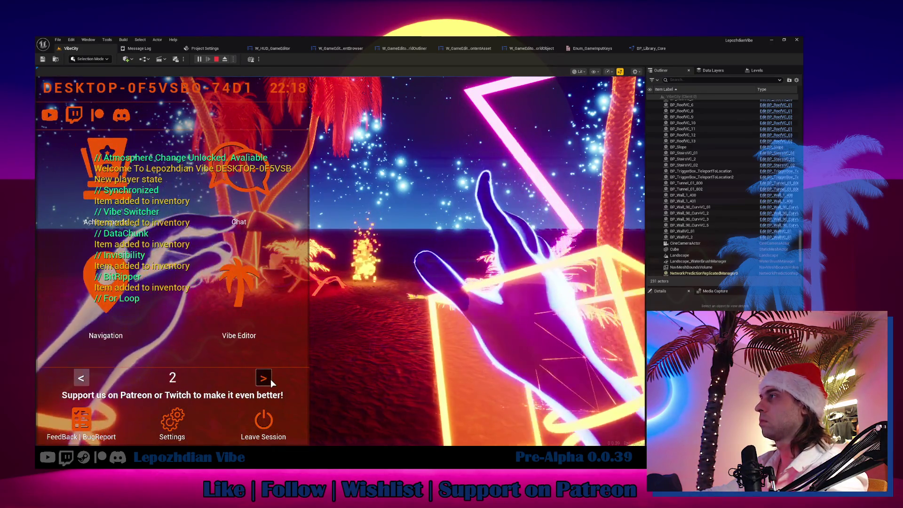
{"action": "left_click", "coordinate": [238, 292]}
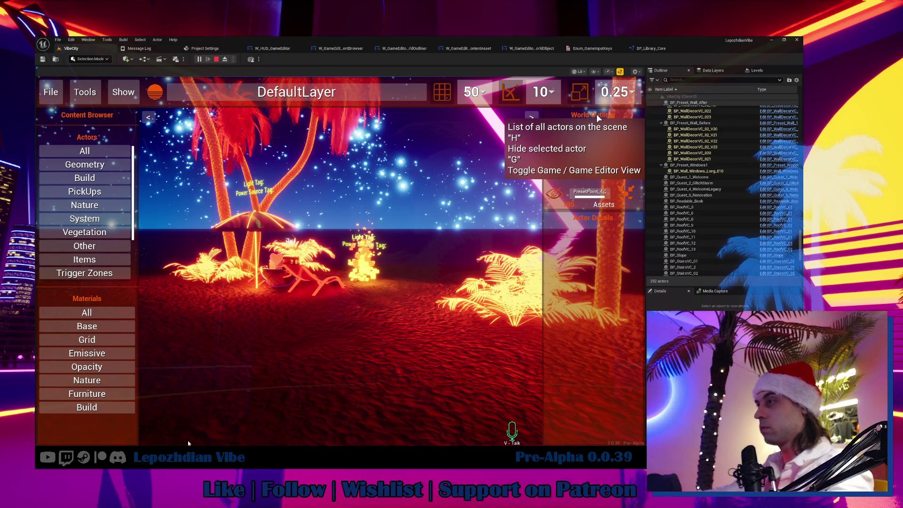
{"action": "key", "text": "alt+Tab"}
{"action": "scroll", "coordinate": [355, 333], "scroll_direction": "down", "scroll_amount": 8}
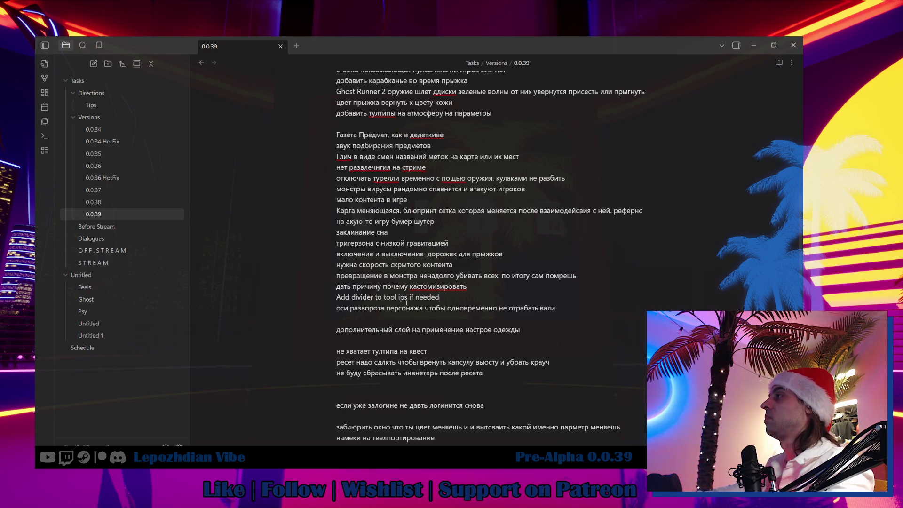
Step: Add a 'ToolTips How to Hide Specific Actor' task below ToolTip Select Actor and tick it
{"action": "scroll", "coordinate": [400, 311], "scroll_direction": "up", "scroll_amount": 8}
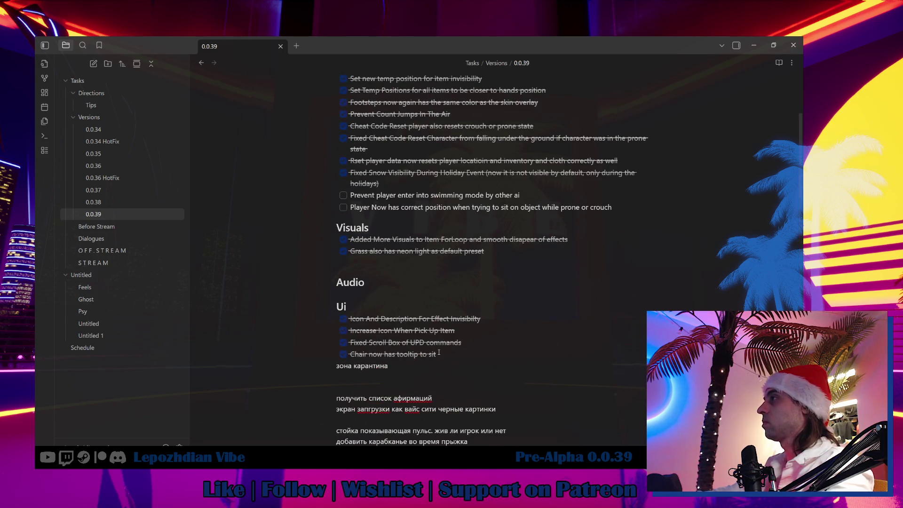
{"action": "scroll", "coordinate": [439, 352], "scroll_direction": "up", "scroll_amount": 4}
{"action": "scroll", "coordinate": [438, 348], "scroll_direction": "down", "scroll_amount": 12}
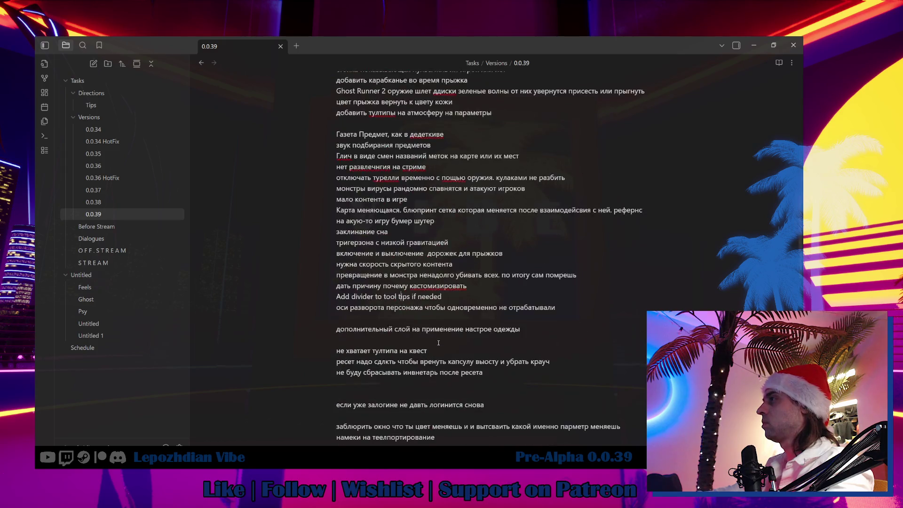
{"action": "scroll", "coordinate": [439, 343], "scroll_direction": "down", "scroll_amount": 5}
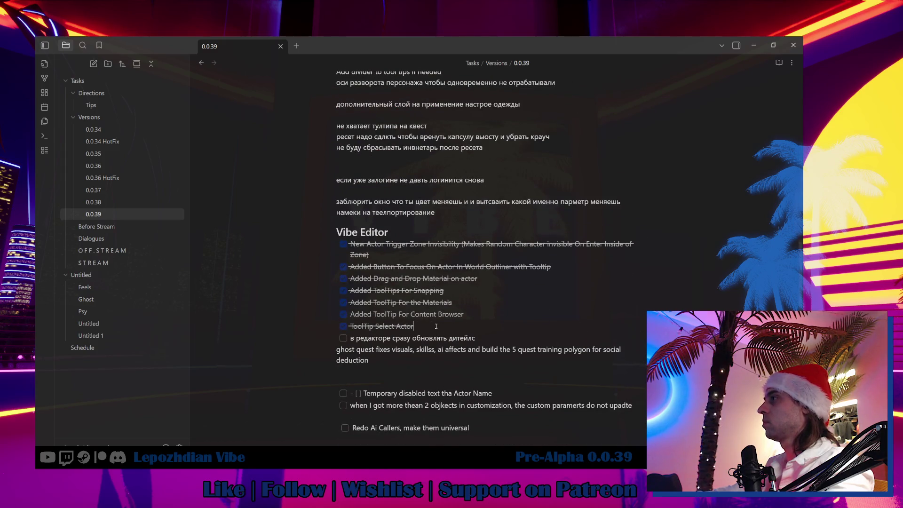
{"action": "key", "text": "Return"}
{"action": "type", "text": "Tooltip"}
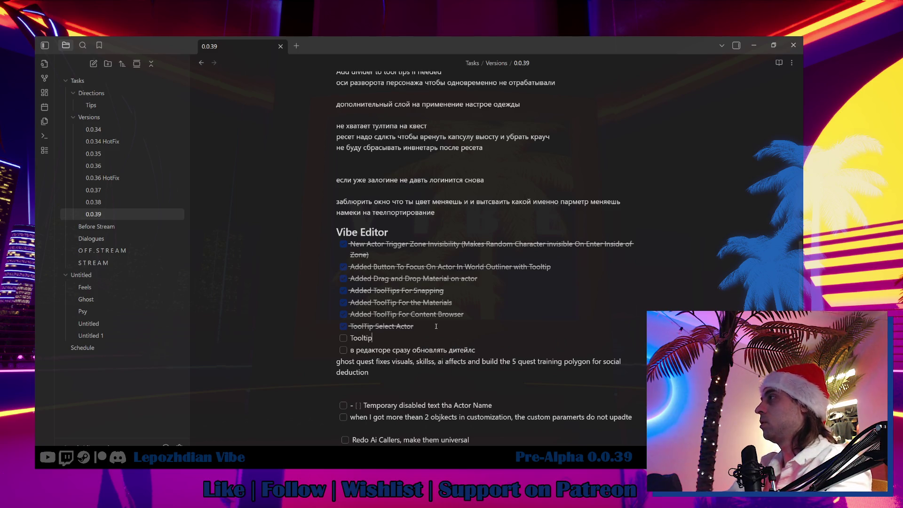
{"action": "key", "text": "BackSpace"}
{"action": "key", "text": "BackSpace"}
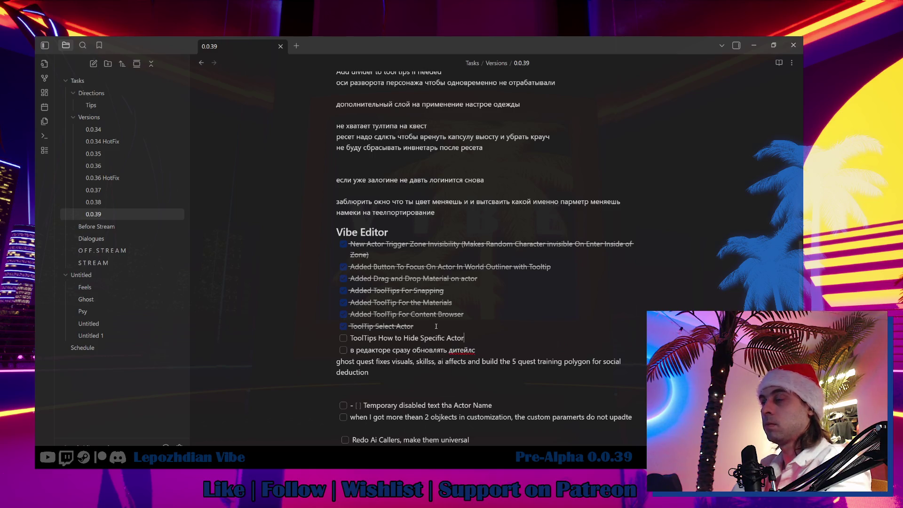
{"action": "left_click", "coordinate": [343, 338]}
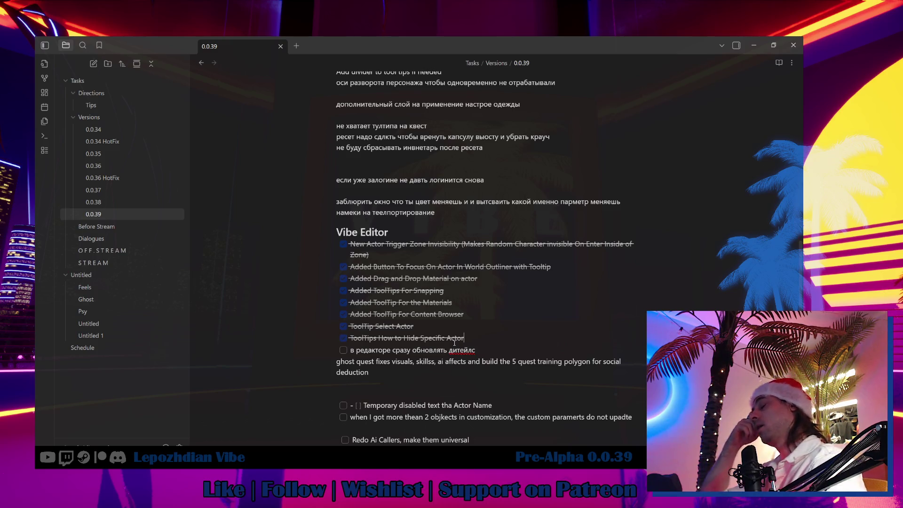
Step: Add the line 'Button To unhide all actors in the game editor mode'
{"action": "scroll", "coordinate": [454, 343], "scroll_direction": "down", "scroll_amount": 5}
{"action": "type", "text": "Add"}
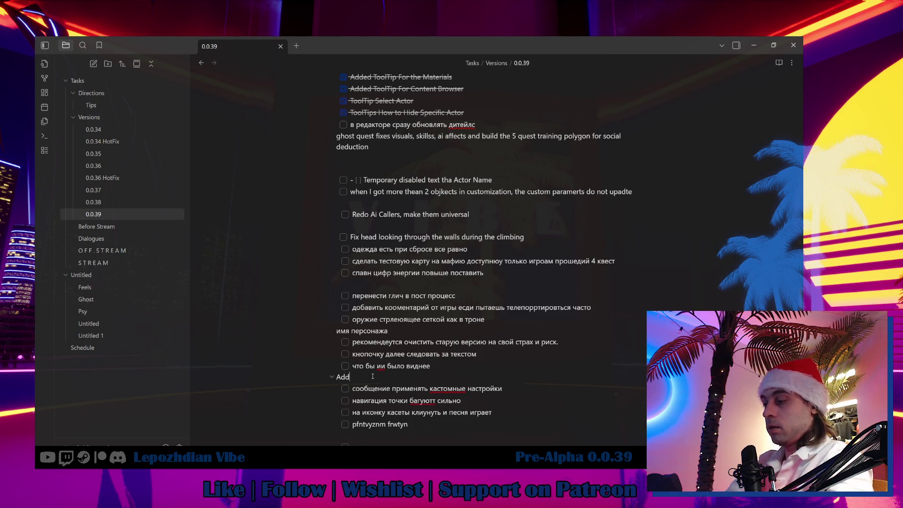
{"action": "type", "text": " Button To"}
{"action": "type", "text": " unhide al"}
{"action": "type", "text": "l ag"}
{"action": "key", "text": "BackSpace"}
{"action": "key", "text": "BackSpace"}
{"action": "type", "text": "ac"}
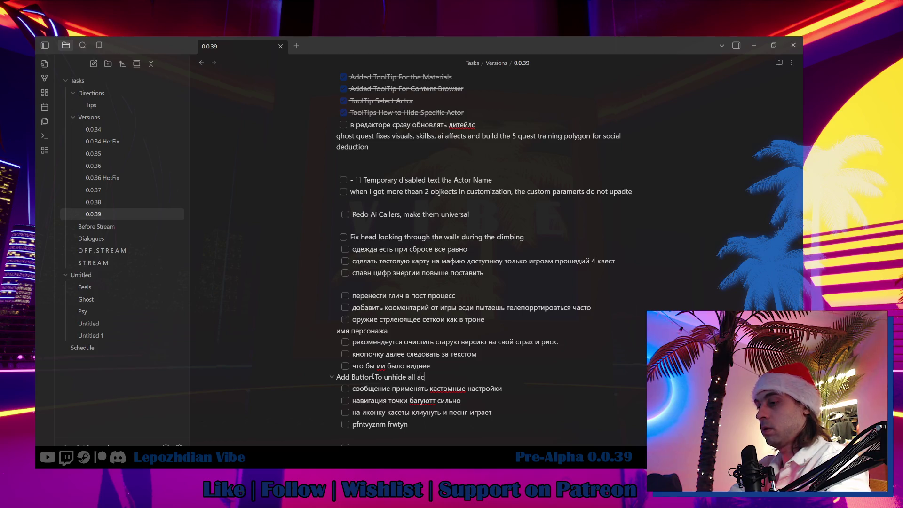
{"action": "type", "text": "tors in the"}
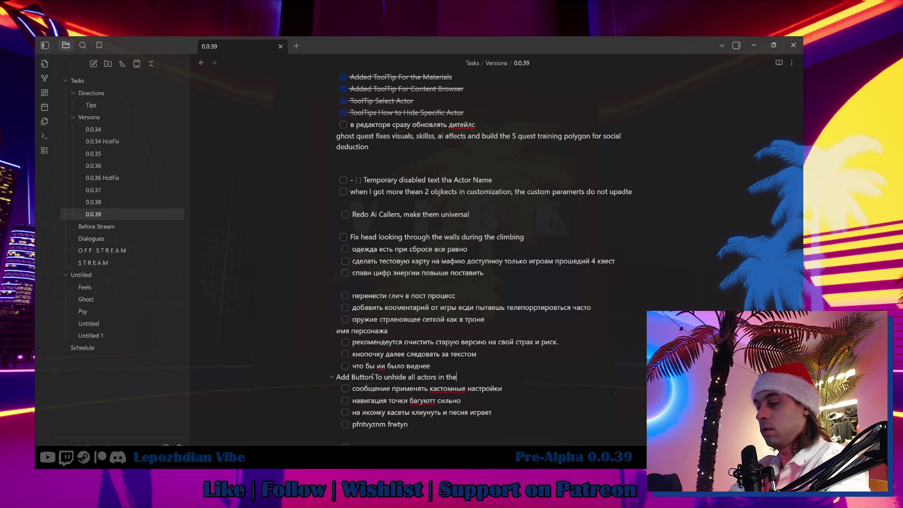
{"action": "type", "text": " game editor mode"}
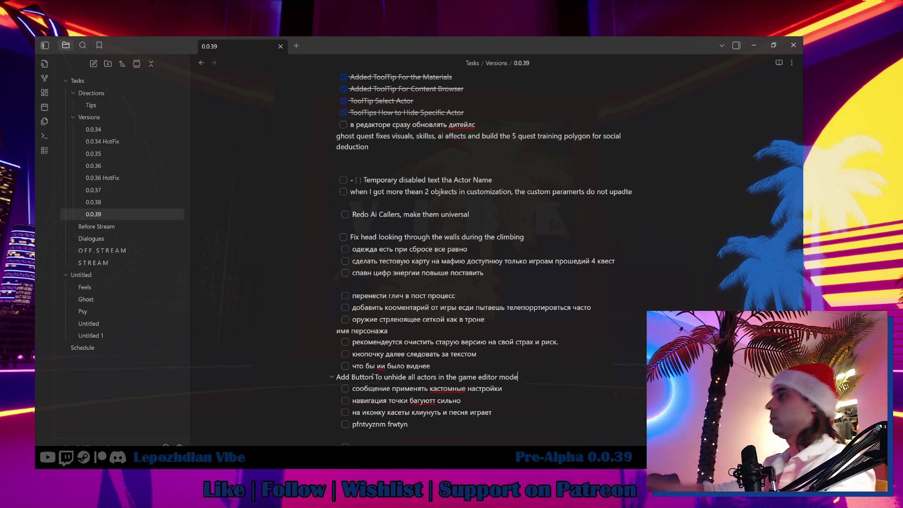
{"action": "scroll", "coordinate": [456, 248], "scroll_direction": "up", "scroll_amount": 3}
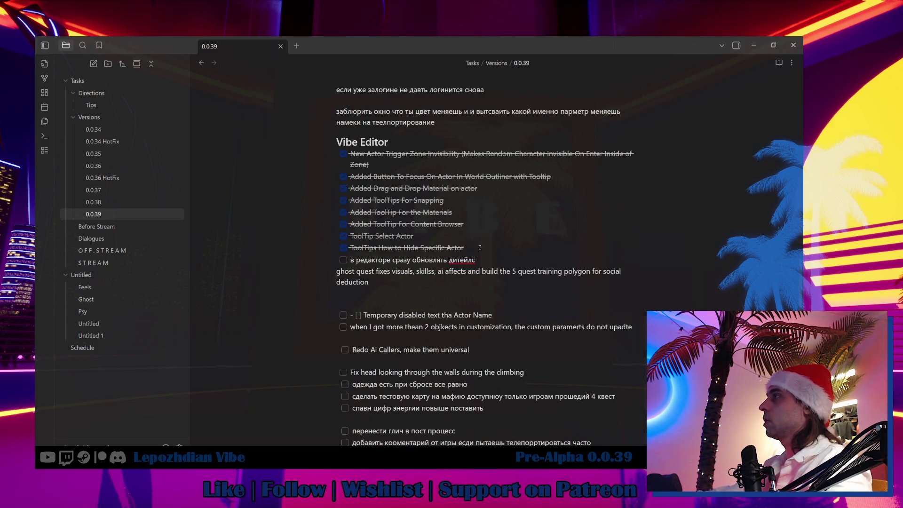
Step: Add 'ToolTip How to switch game and game editor view', correct 'detior' to 'editor', and tick it
{"action": "left_click", "coordinate": [476, 247]}
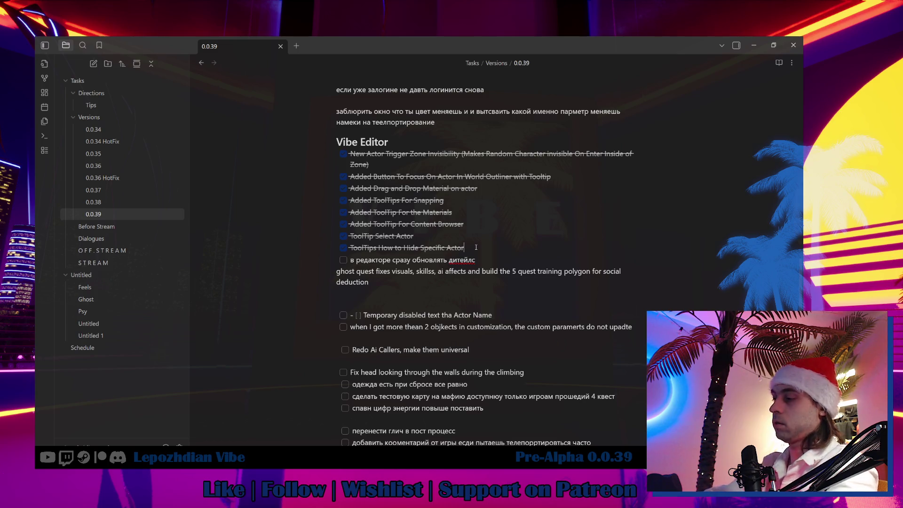
{"action": "key", "text": "Return"}
{"action": "type", "text": "Tool"}
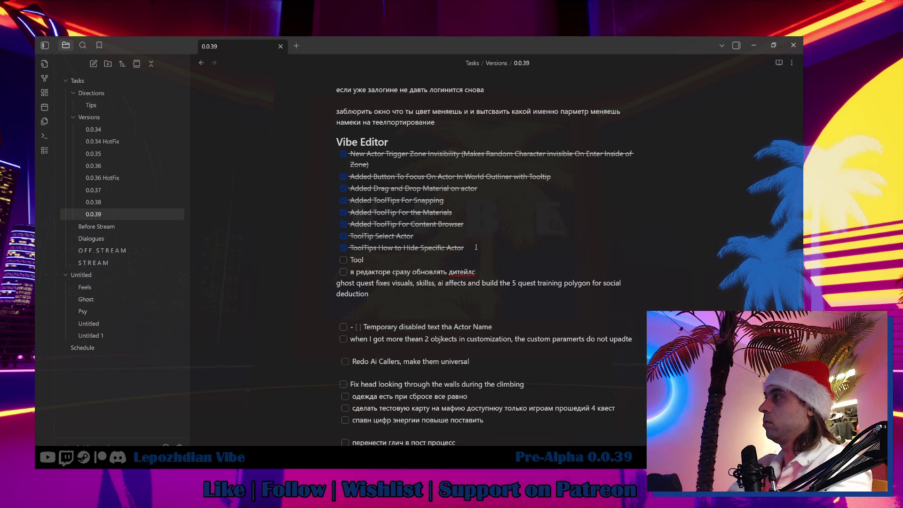
{"action": "type", "text": "ti"}
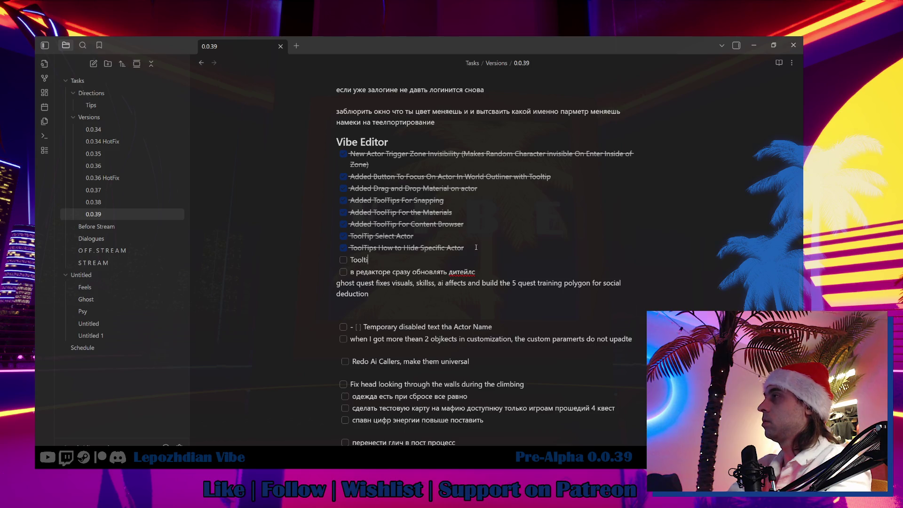
{"action": "type", "text": "p"}
{"action": "key", "text": "BackSpace"}
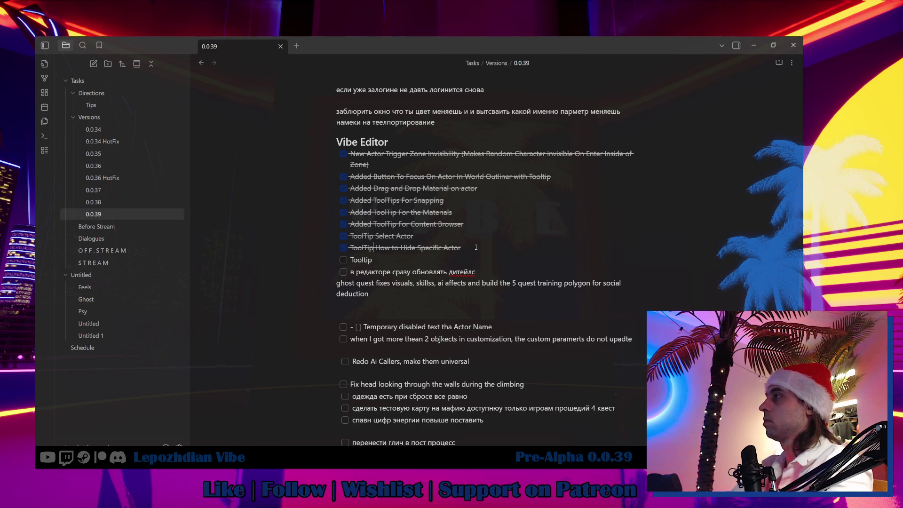
{"action": "key", "text": "BackSpace"}
{"action": "type", "text": "Tip"}
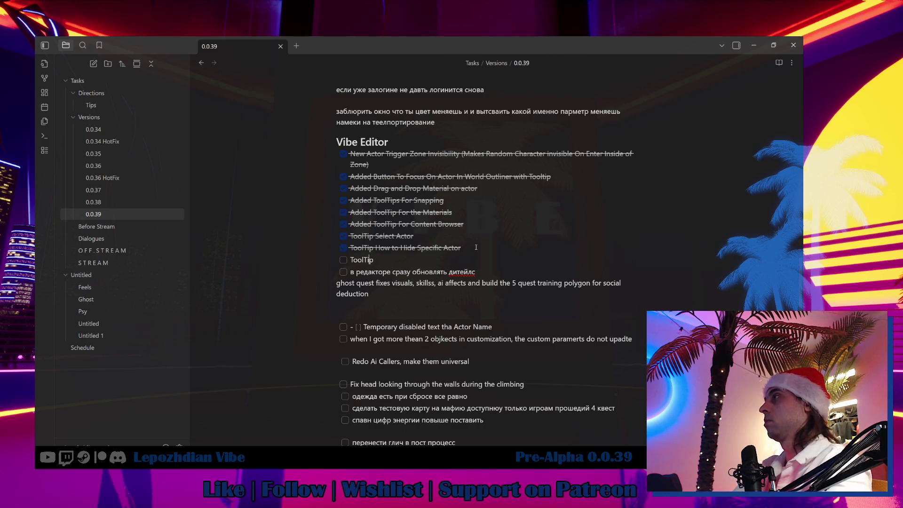
{"action": "type", "text": " How"}
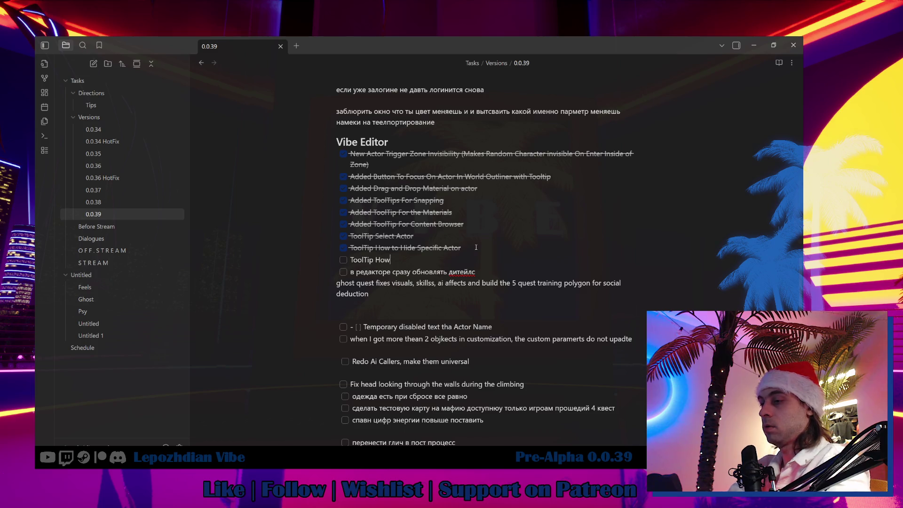
{"action": "type", "text": " to switch "}
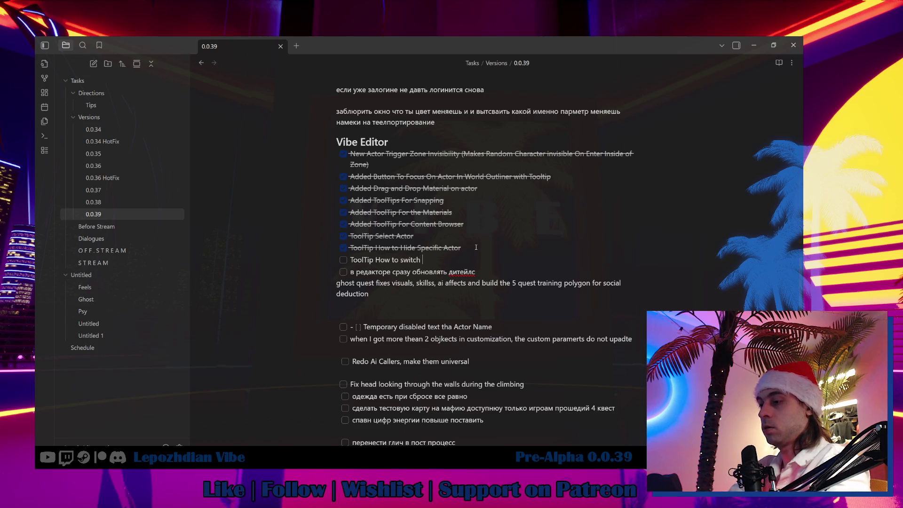
{"action": "type", "text": "game"}
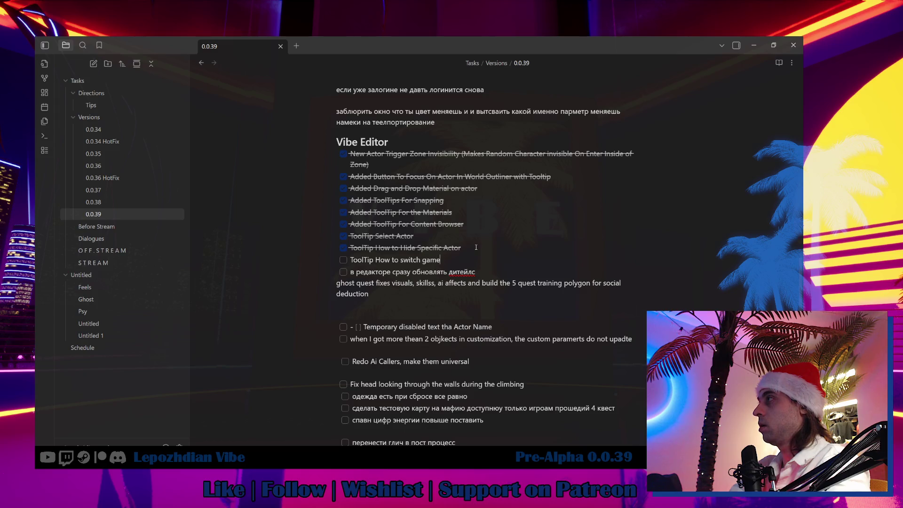
{"action": "type", "text": " and "}
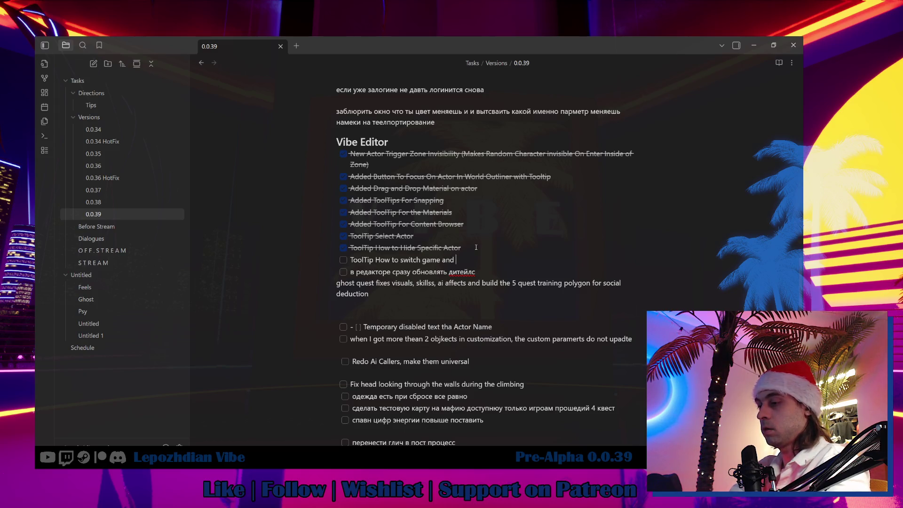
{"action": "type", "text": "game detior view"}
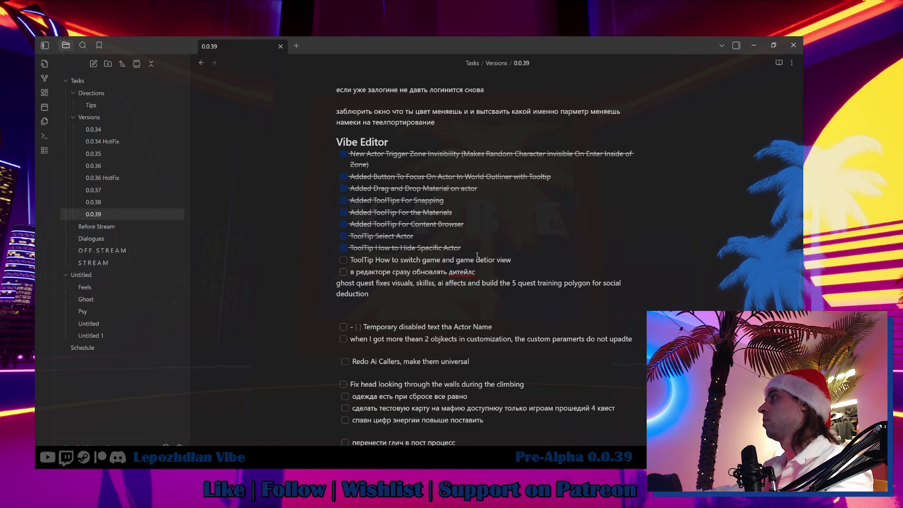
{"action": "double_click", "coordinate": [489, 259]}
{"action": "type", "text": "editor"}
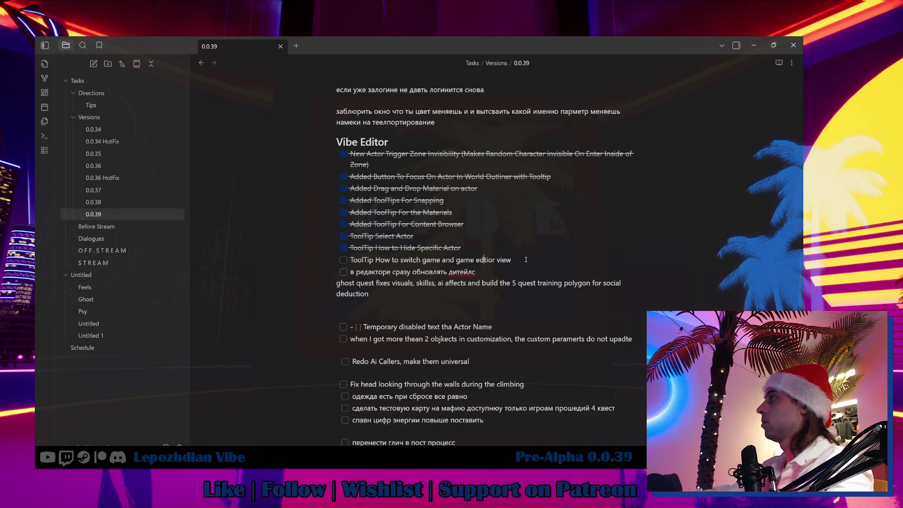
{"action": "left_click", "coordinate": [344, 261]}
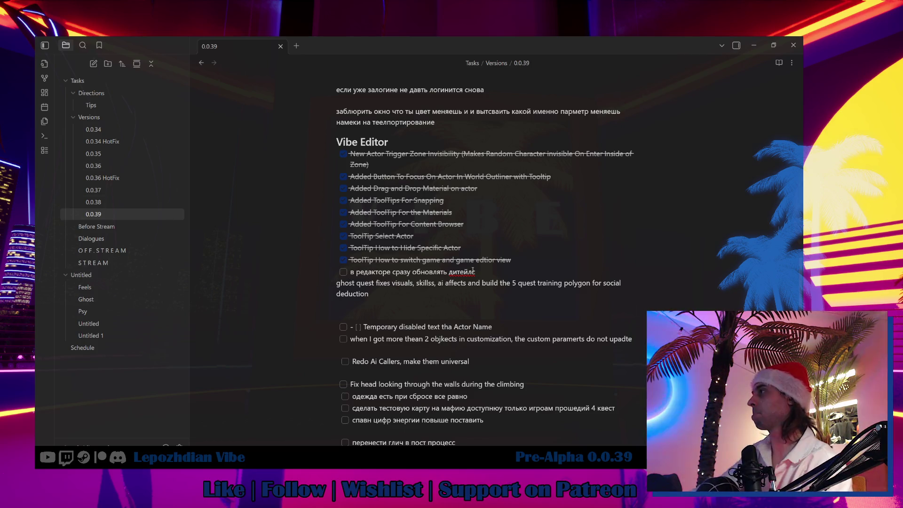
Step: Scroll up through the 0.0.39 note to its title, then return to Unreal Editor
{"action": "scroll", "coordinate": [514, 262], "scroll_direction": "up", "scroll_amount": 5}
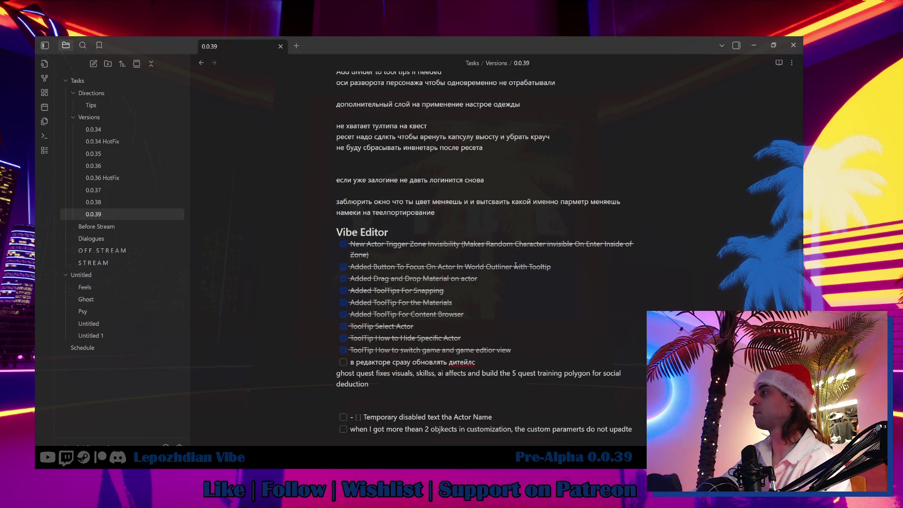
{"action": "scroll", "coordinate": [512, 263], "scroll_direction": "up", "scroll_amount": 2}
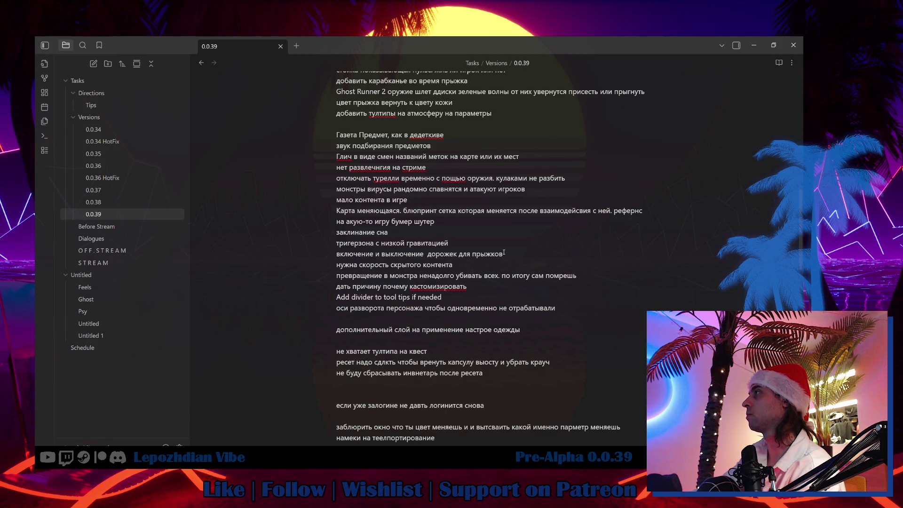
{"action": "scroll", "coordinate": [503, 252], "scroll_direction": "up", "scroll_amount": 6}
{"action": "scroll", "coordinate": [503, 251], "scroll_direction": "up", "scroll_amount": 5}
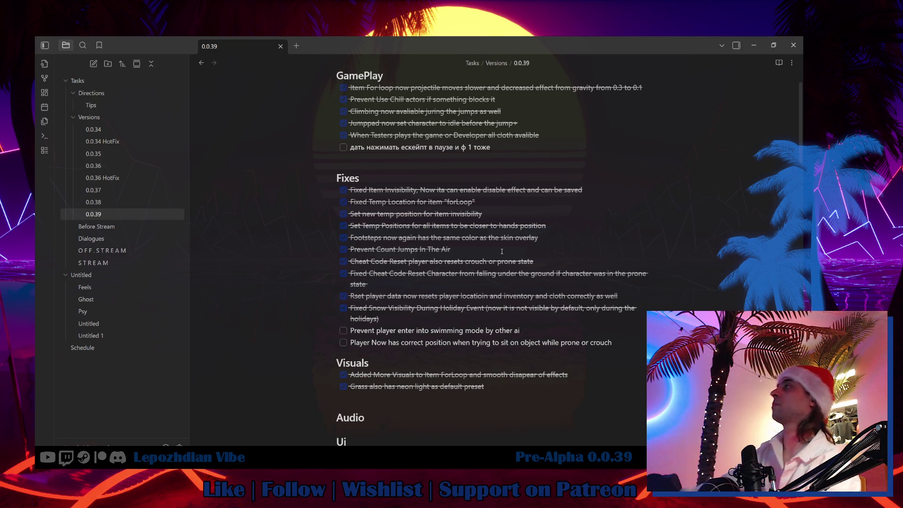
{"action": "scroll", "coordinate": [502, 252], "scroll_direction": "up", "scroll_amount": 1}
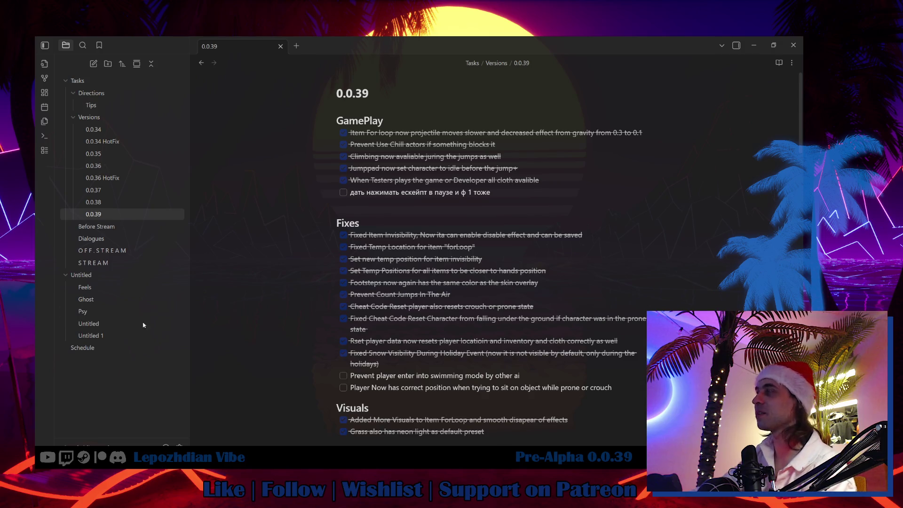
{"action": "key", "text": "alt+Tab"}
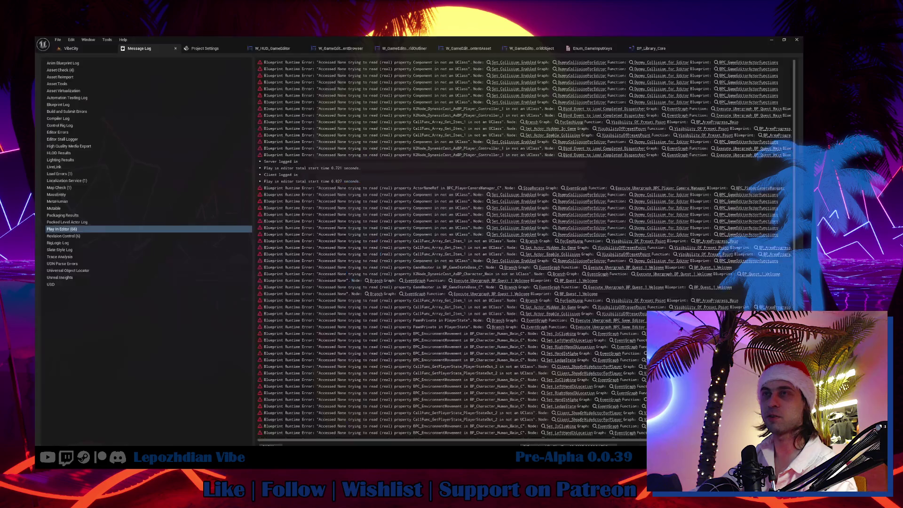
Step: Bring up the VibeCity viewport and fly the camera around the neon beach, umbrella and fire
{"action": "left_click", "coordinate": [84, 50]}
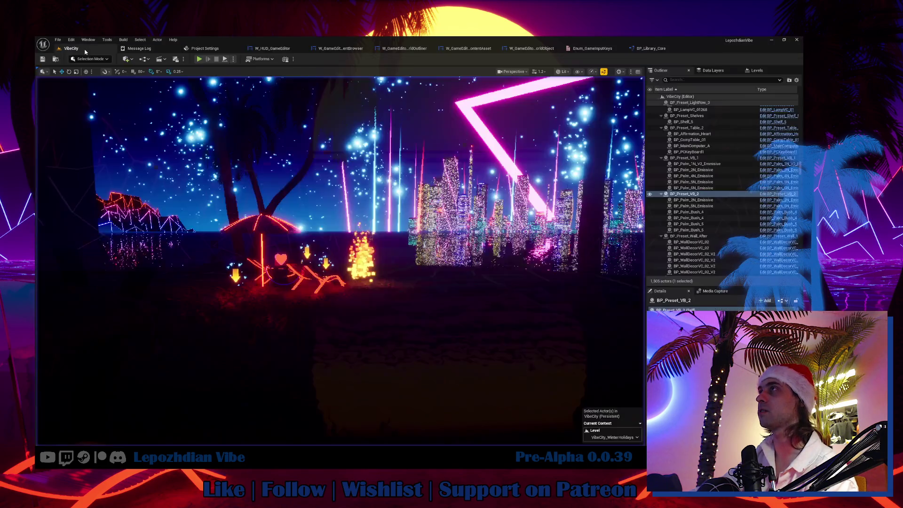
{"action": "left_click", "coordinate": [57, 40]}
{"action": "left_click", "coordinate": [93, 128]}
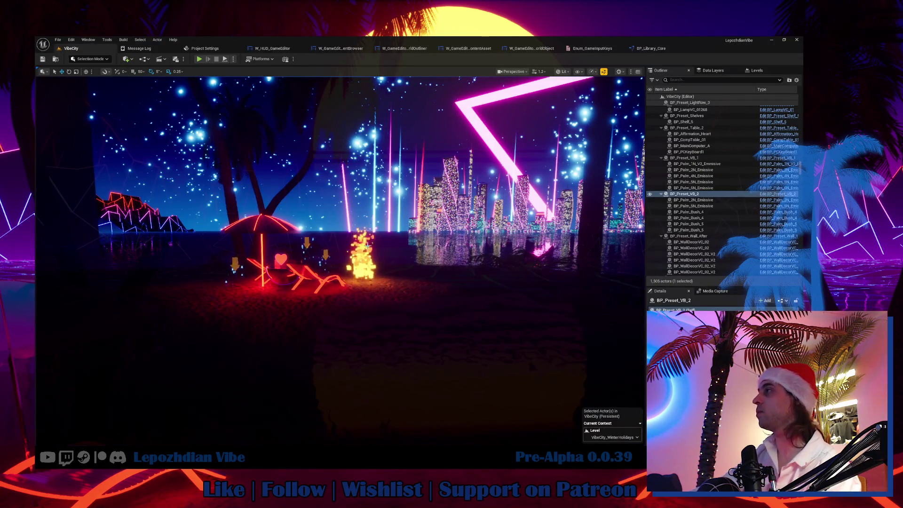
{"action": "key", "text": "f"}
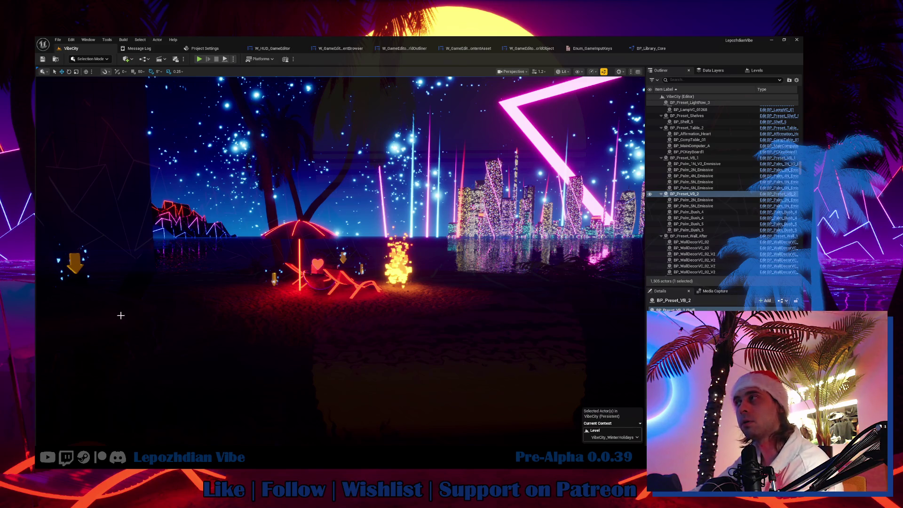
{"action": "left_click_drag", "start_coordinate": [85, 311], "coordinate": [120, 290]}
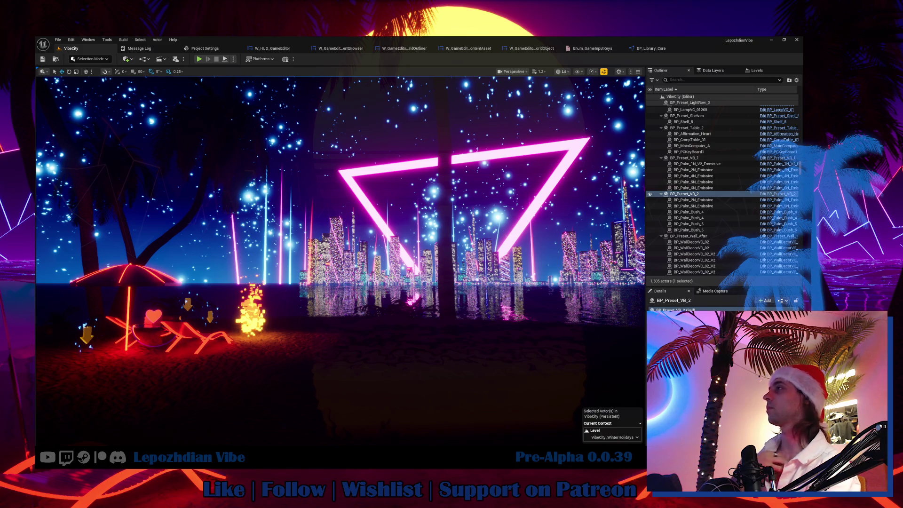
{"action": "left_click_drag", "start_coordinate": [209, 124], "coordinate": [141, 124]}
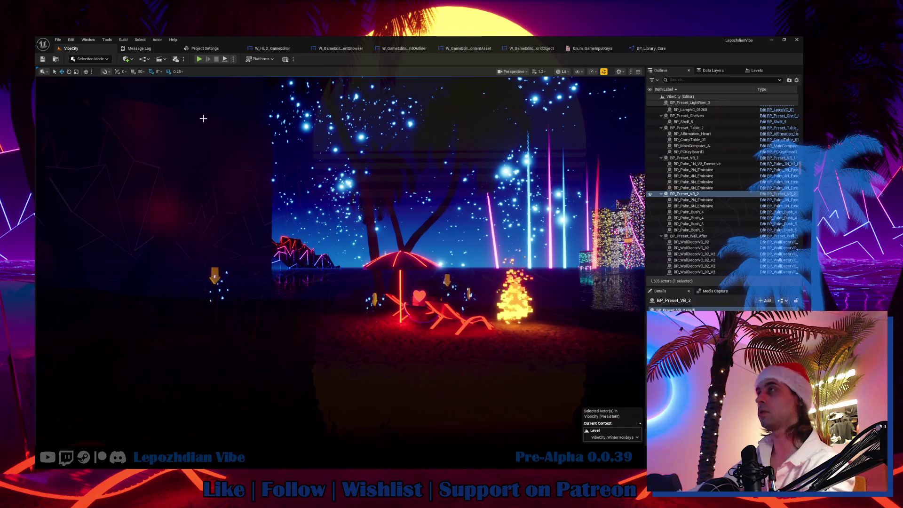
{"action": "left_click", "coordinate": [58, 39]}
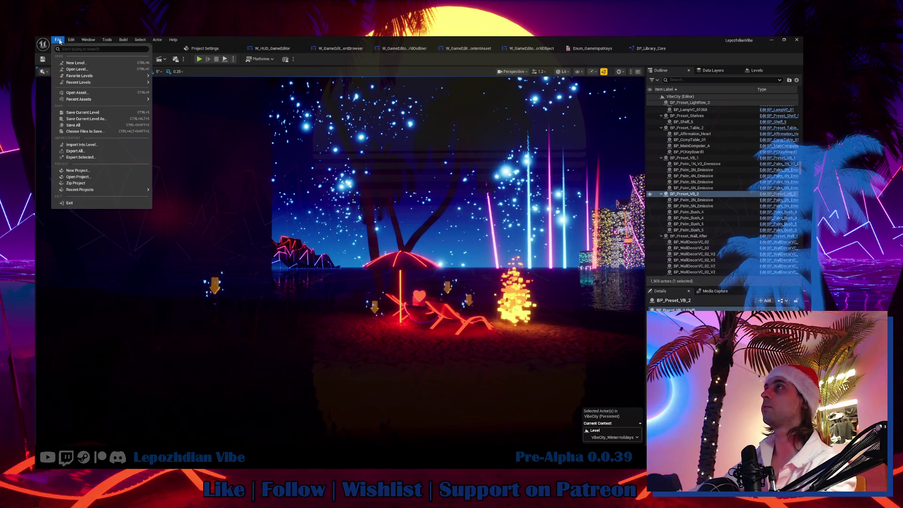
Step: Save all assets and start the VibeCity level in Play In Editor
{"action": "left_click", "coordinate": [97, 125]}
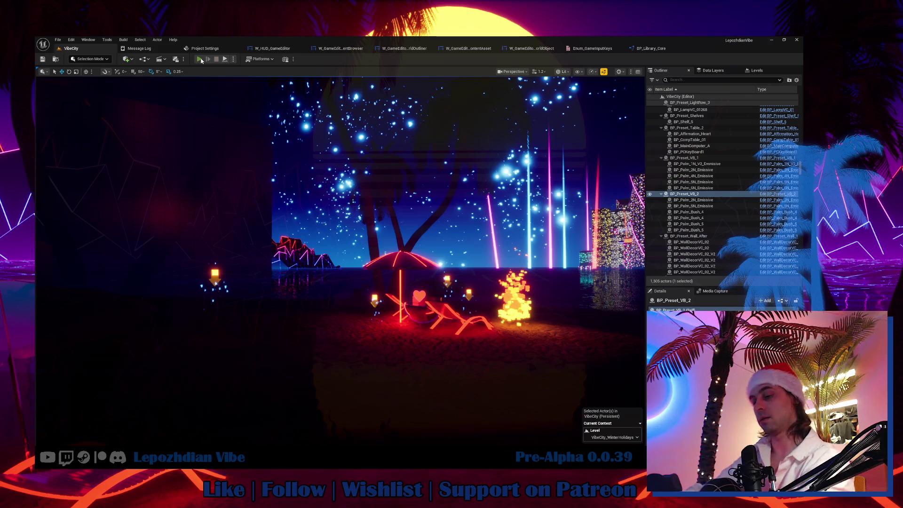
{"action": "left_click", "coordinate": [200, 59]}
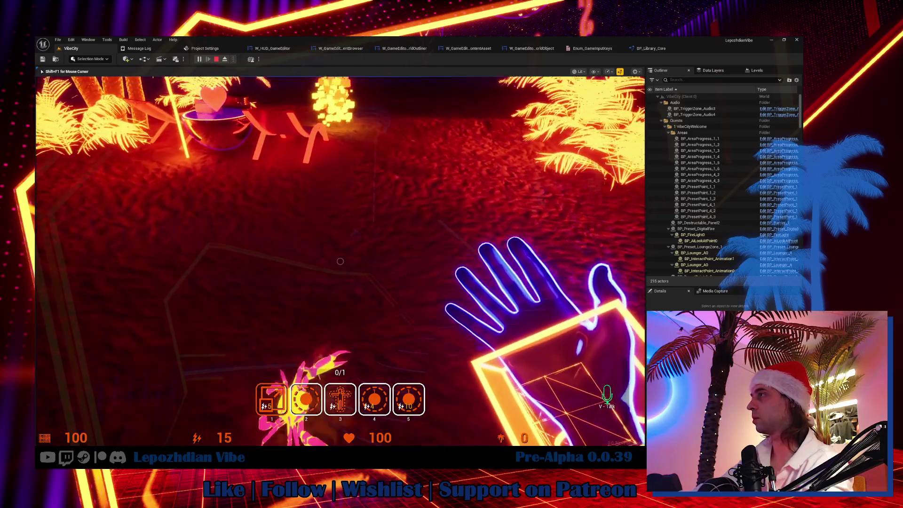
Step: Swipe-attack near the fire and walk the player forward along the beach
{"action": "left_click", "coordinate": [340, 261]}
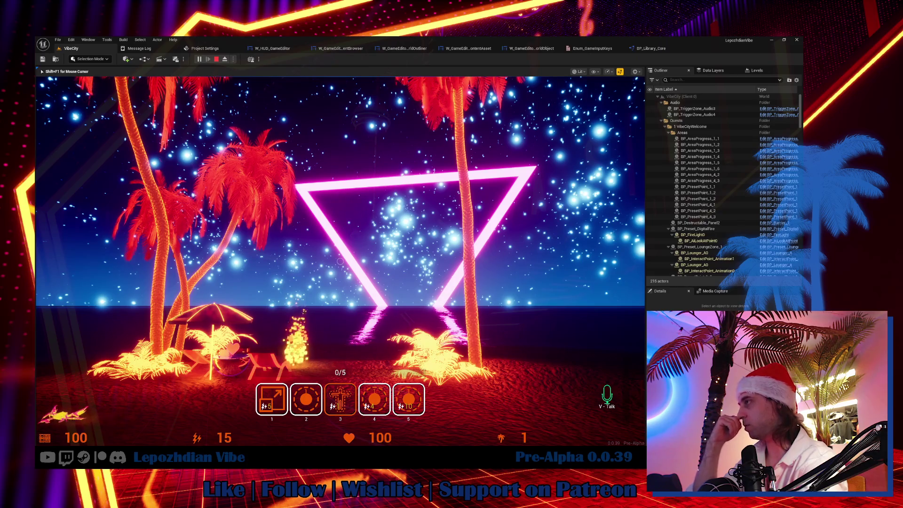
{"action": "key", "text": "w"}
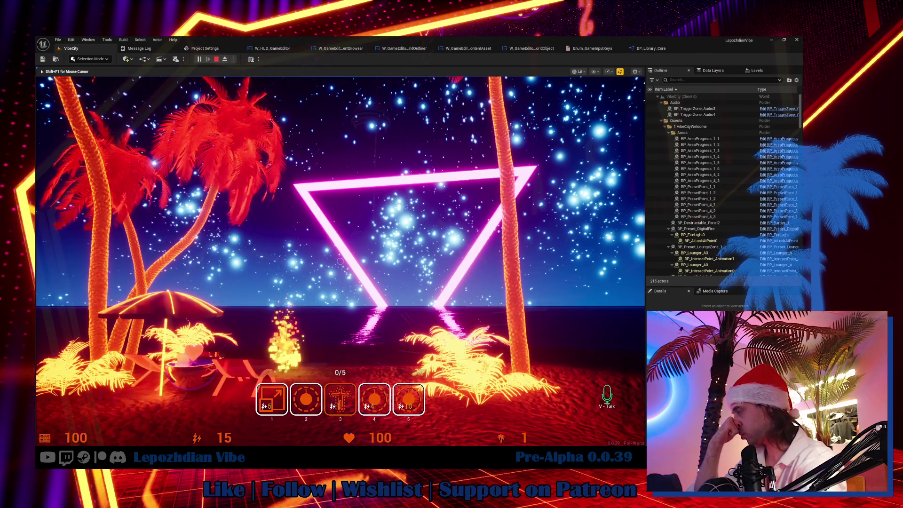
{"action": "key", "text": "w"}
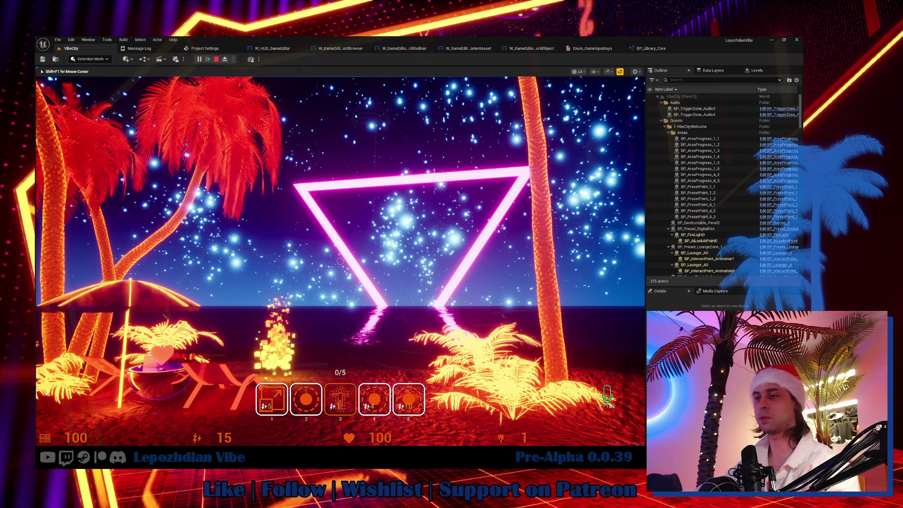
{"action": "mouse_move", "coordinate": [340, 261]}
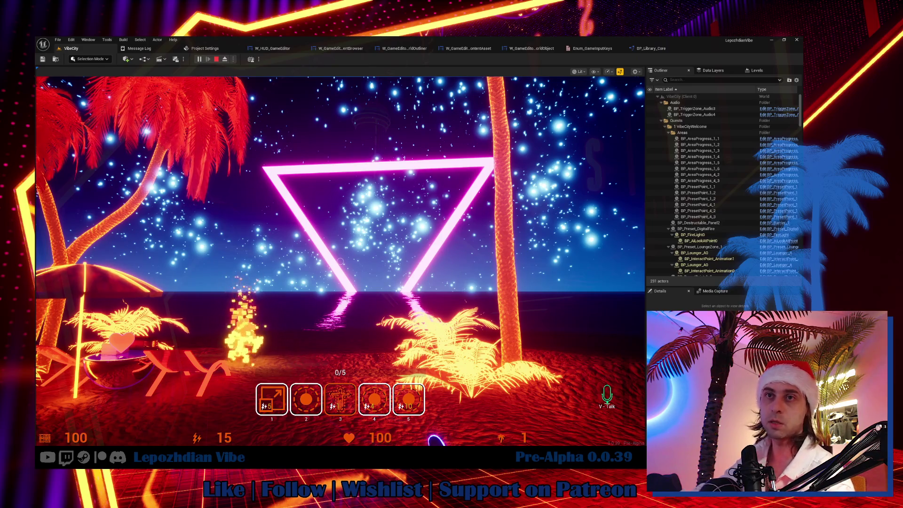
Step: Minimize Obsidian and recapture the mouse in the game view
{"action": "key", "text": "alt+Tab"}
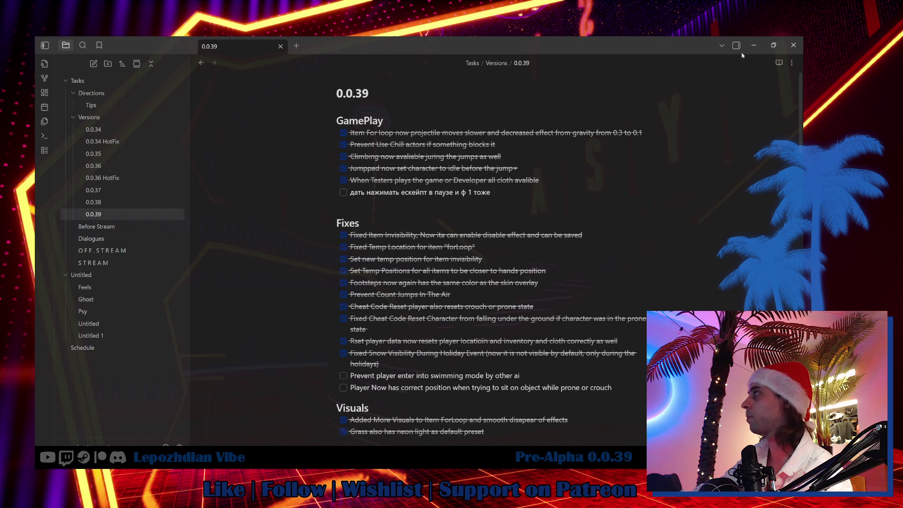
{"action": "left_click", "coordinate": [762, 45]}
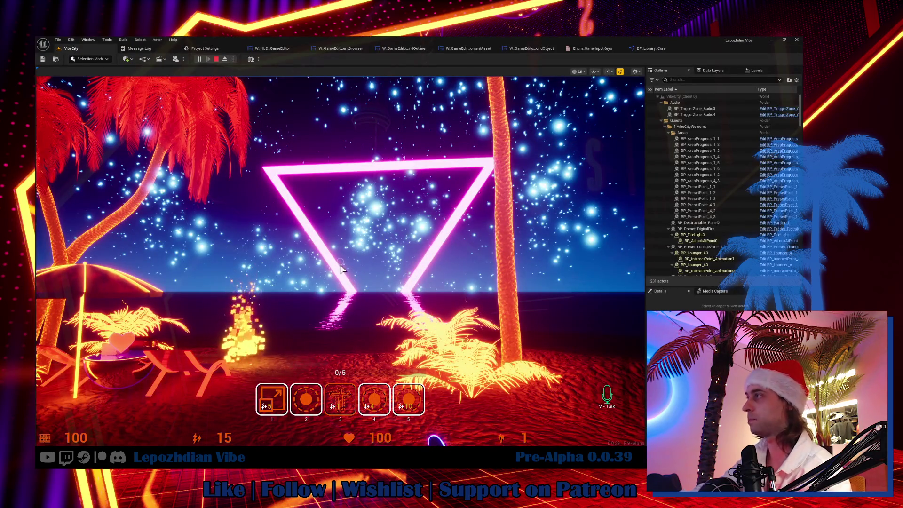
{"action": "left_click", "coordinate": [342, 268]}
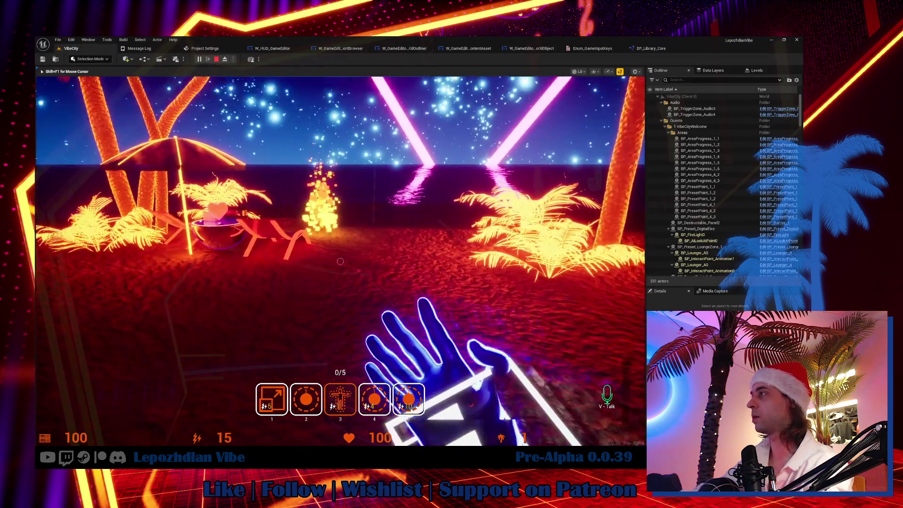